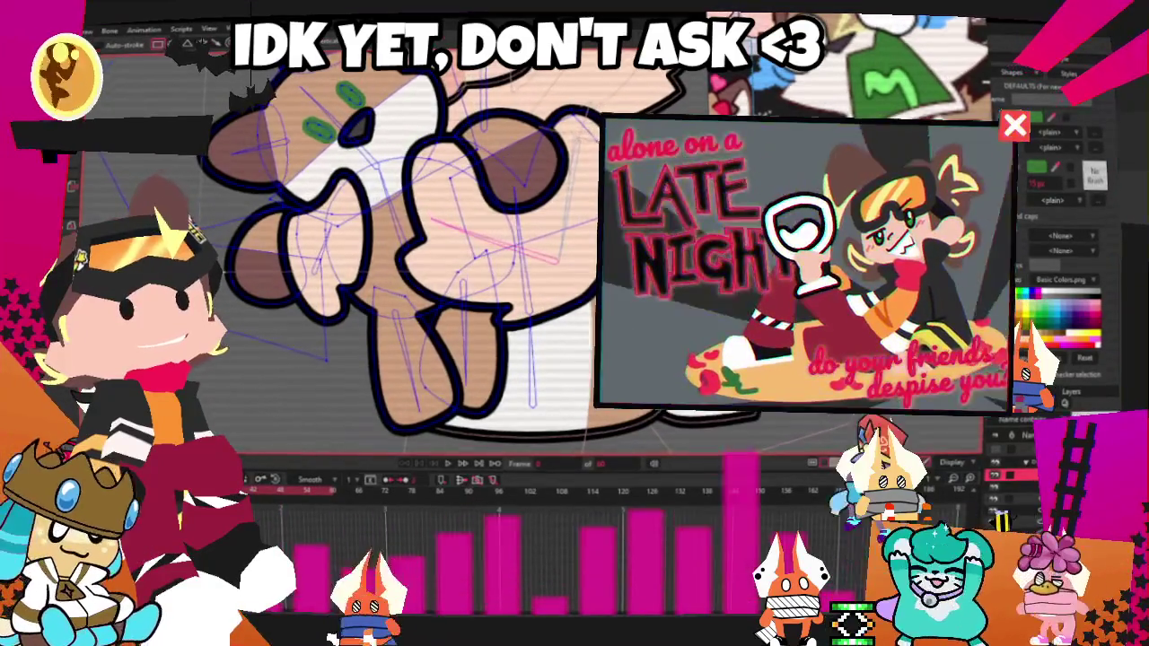
- Zoom in on the calico cat and make its vector layer's shapes editable
scroll(455, 213, up, 3)
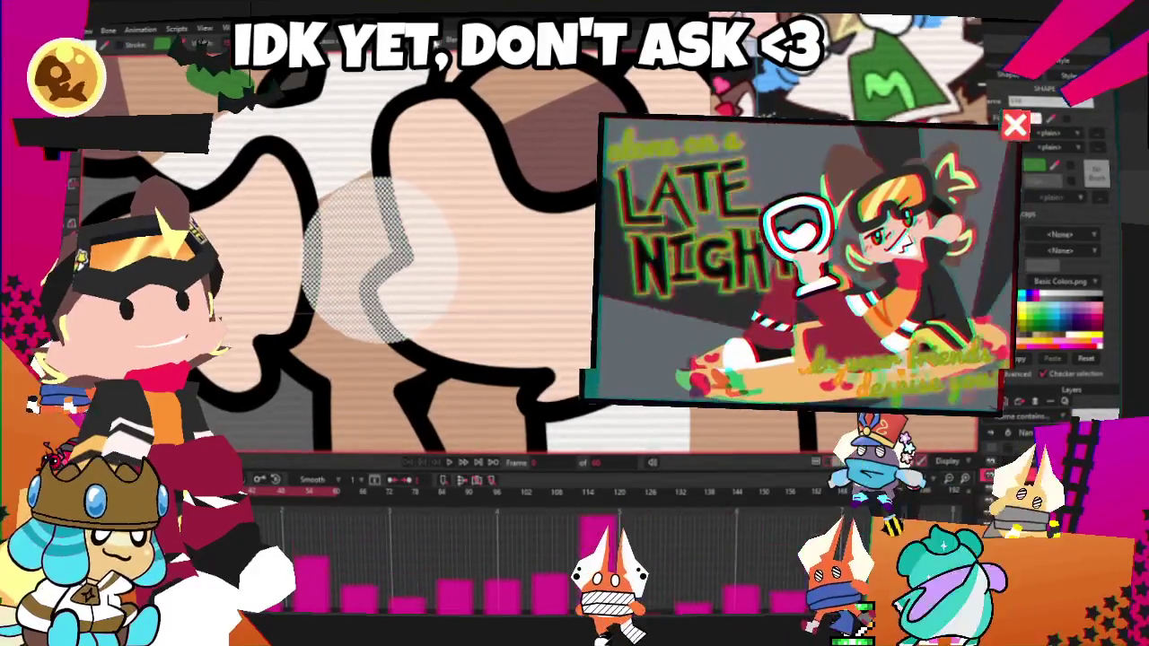
scroll(421, 234, down, 3)
scroll(357, 339, up, 3)
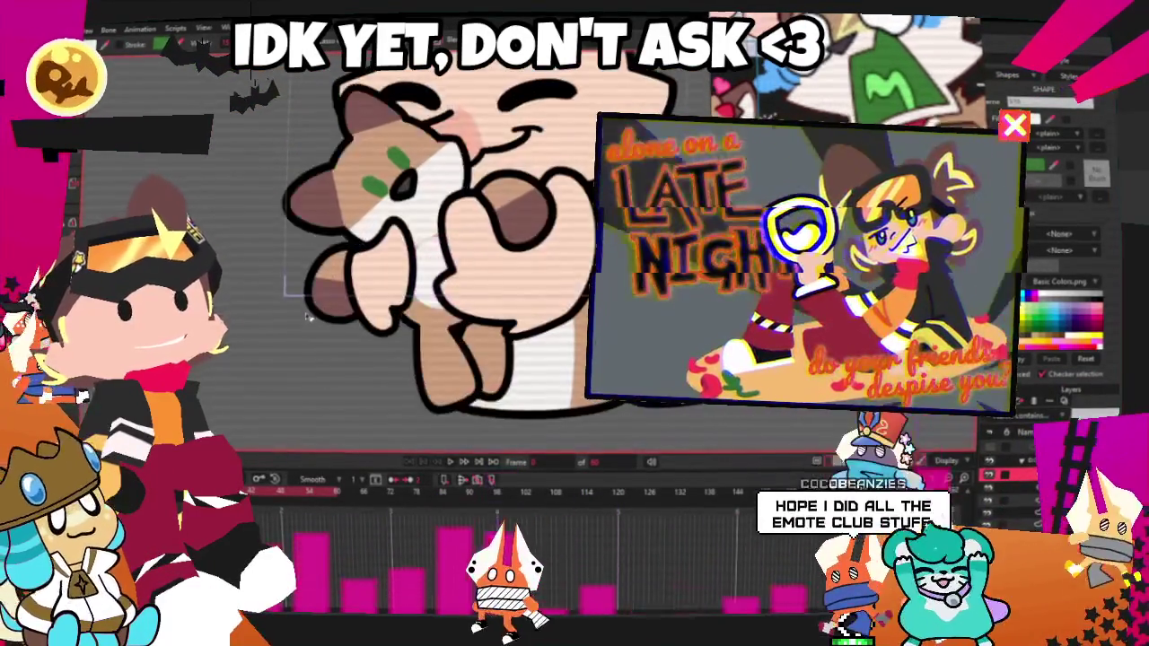
scroll(404, 269, up, 3)
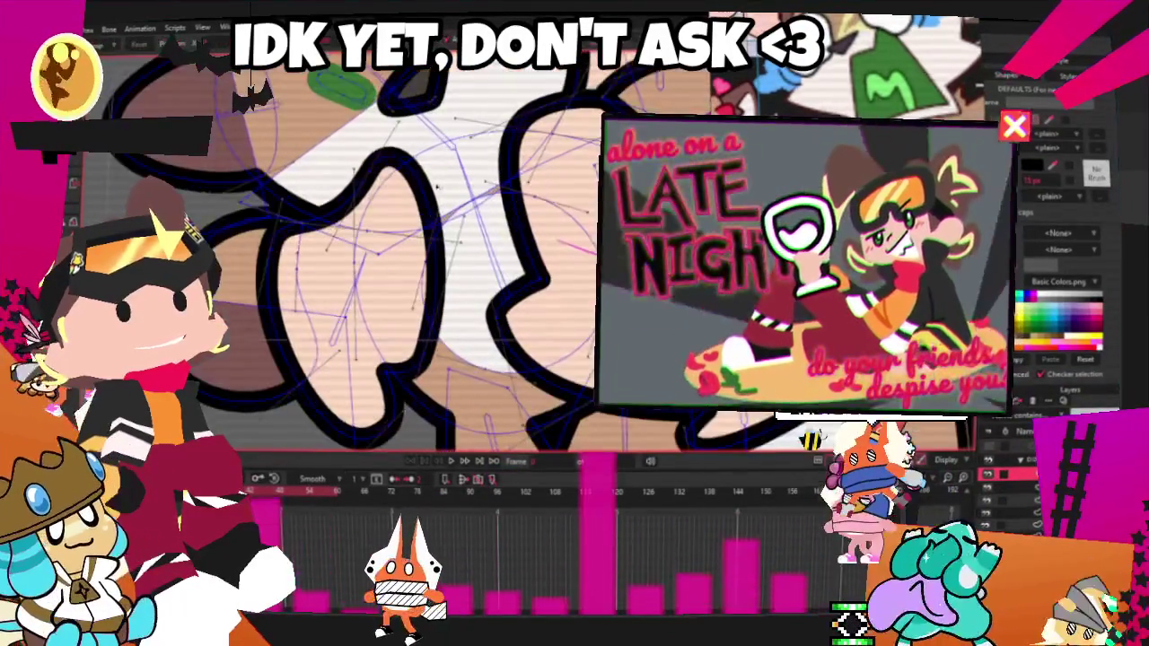
click(492, 220)
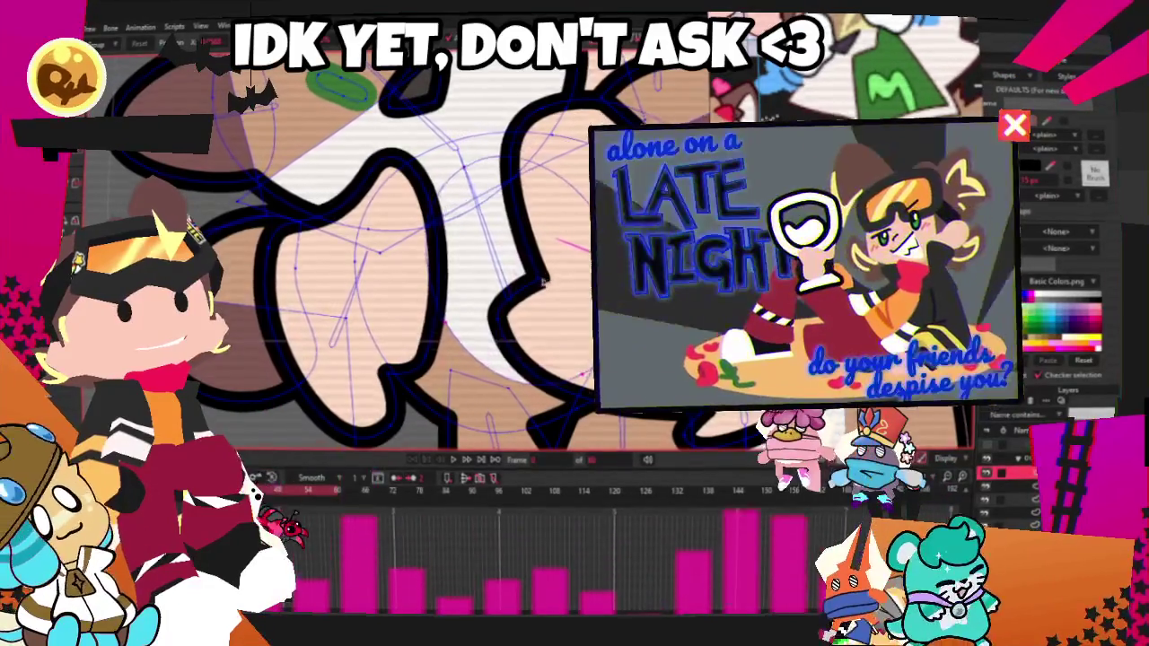
scroll(544, 282, down, 2)
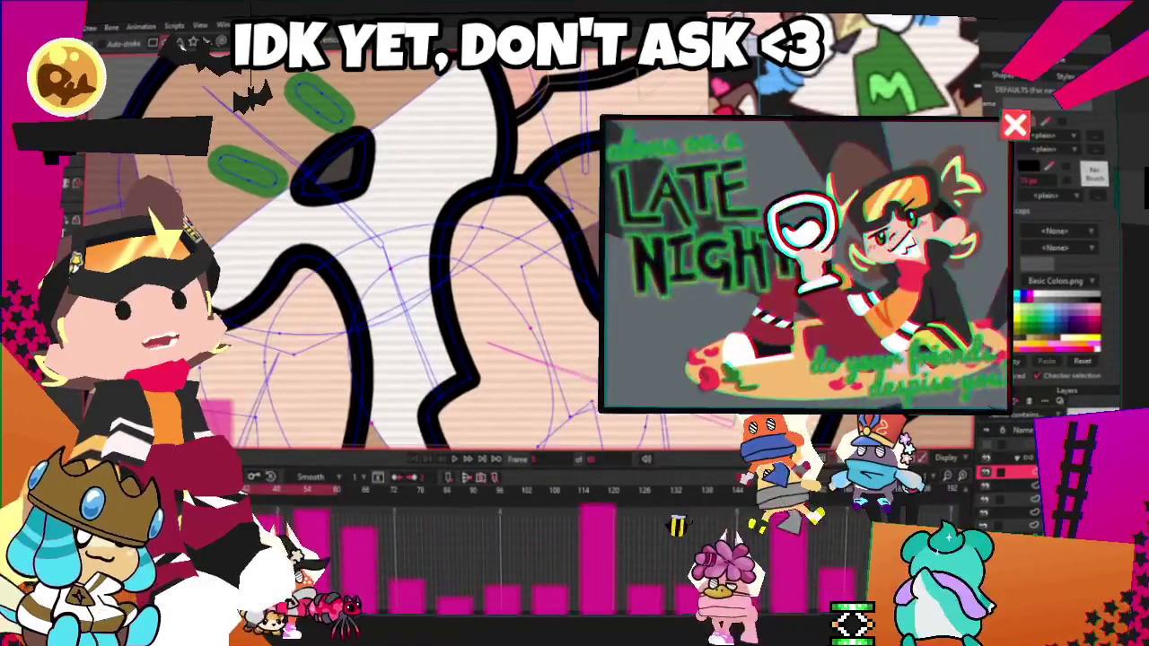
- Draw a red triangular scarf piece at the calico's neck, just under its chin
drag(309, 148, 547, 206)
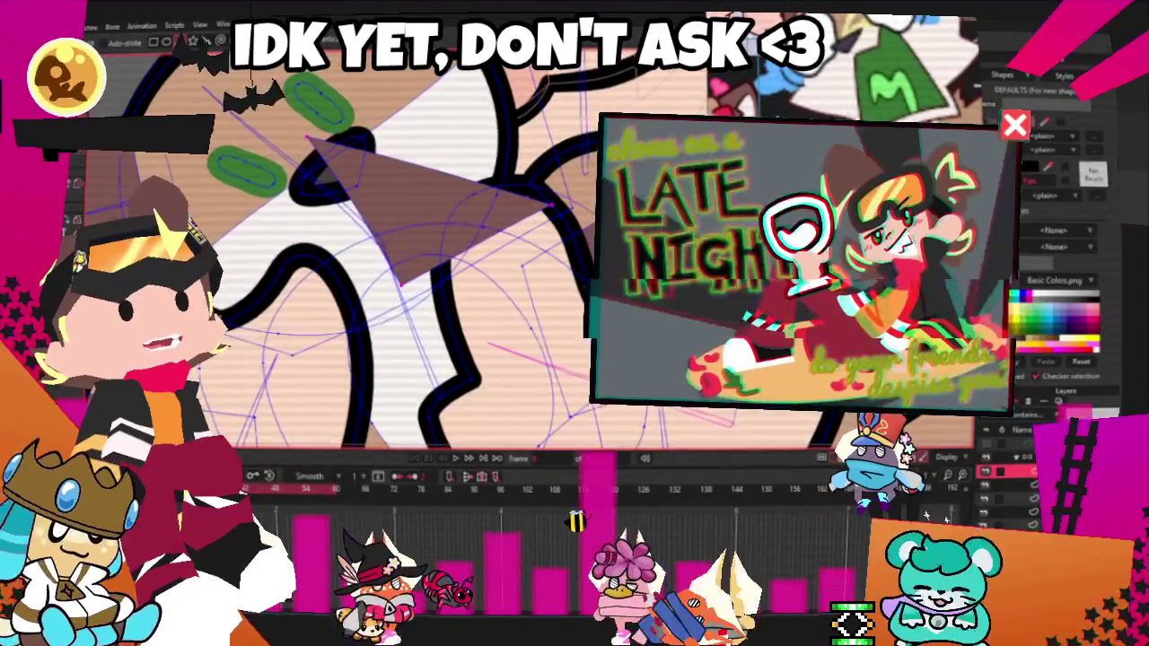
click(451, 196)
scroll(451, 195, down, 2)
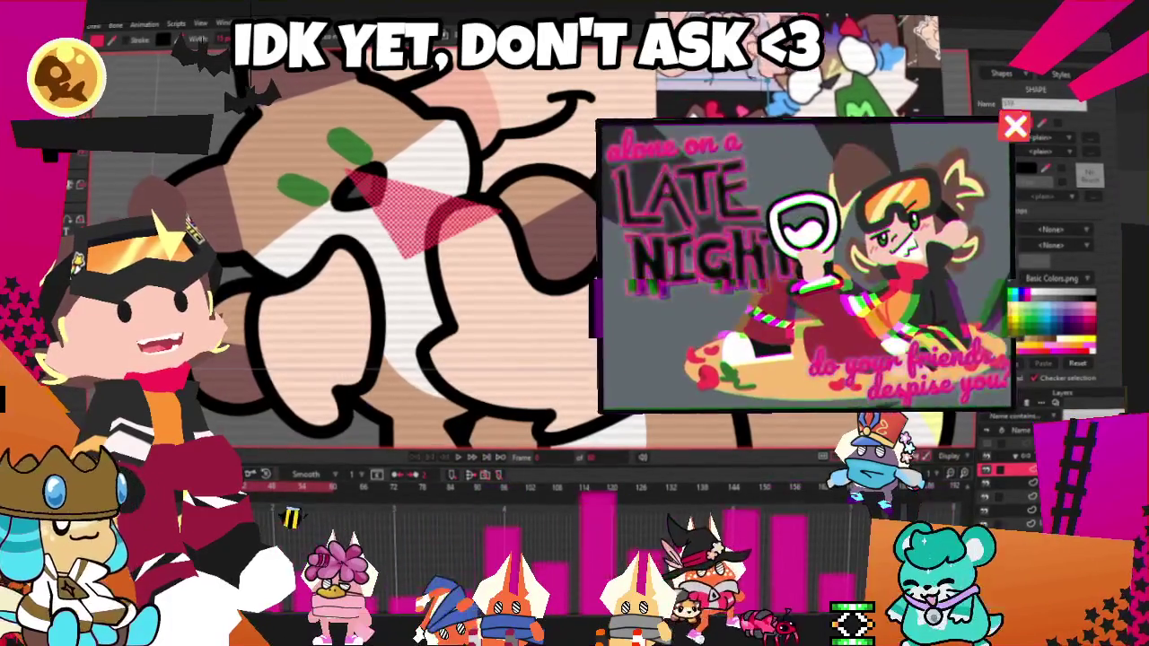
scroll(452, 257, up, 2)
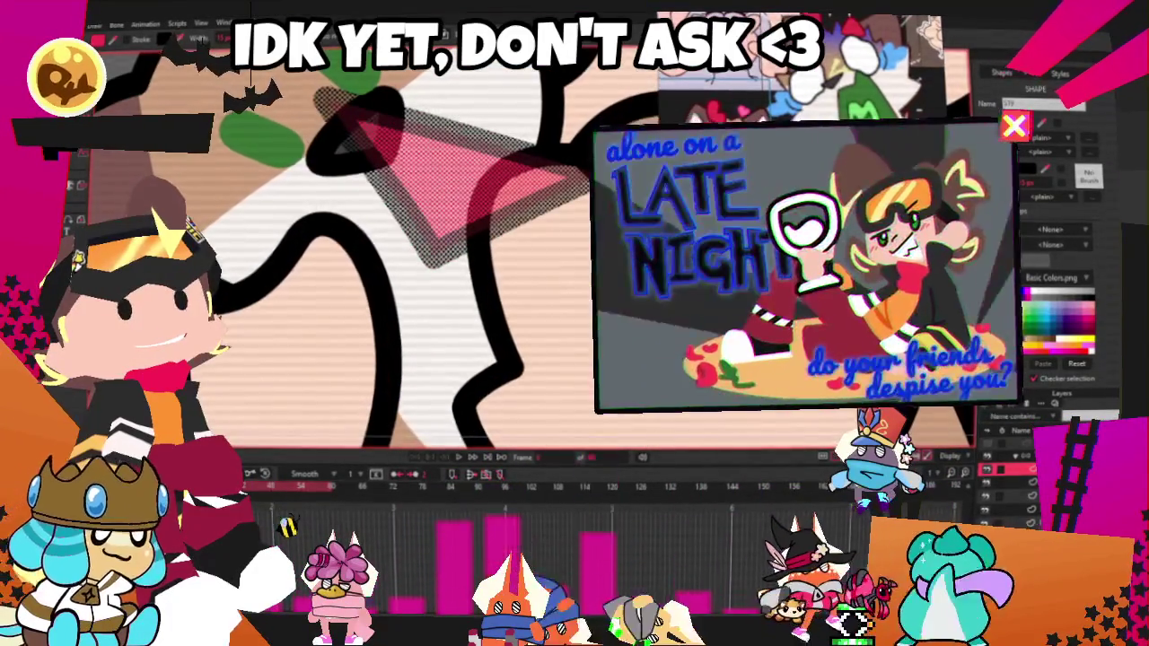
scroll(432, 242, down, 2)
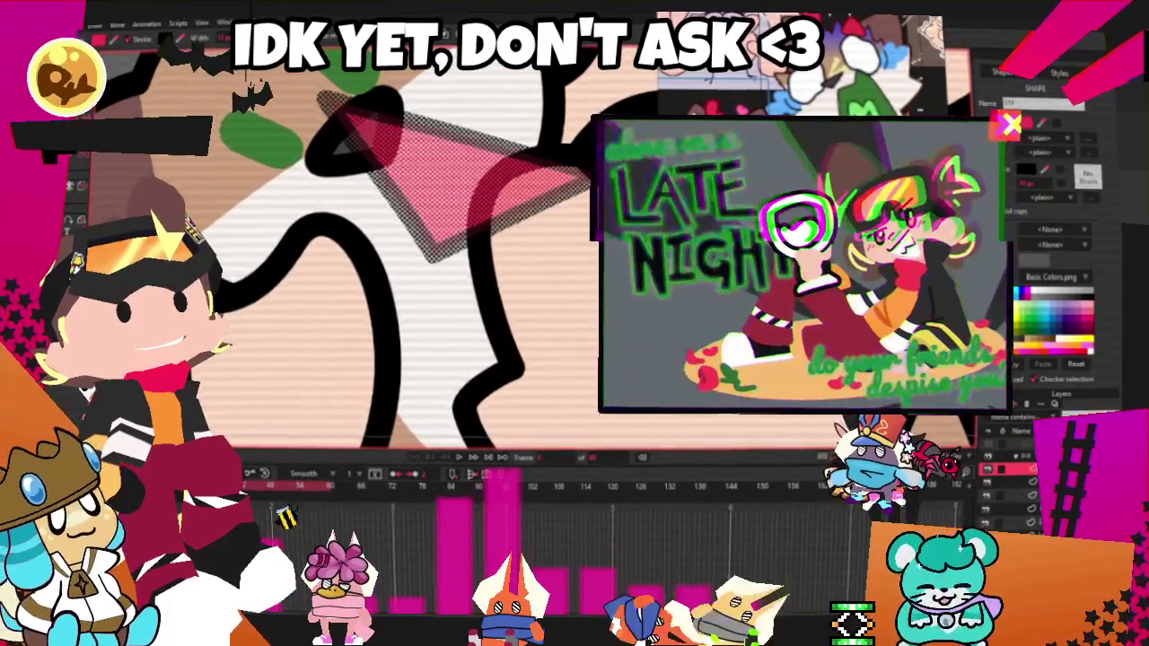
scroll(432, 242, down, 2)
scroll(431, 240, up, 2)
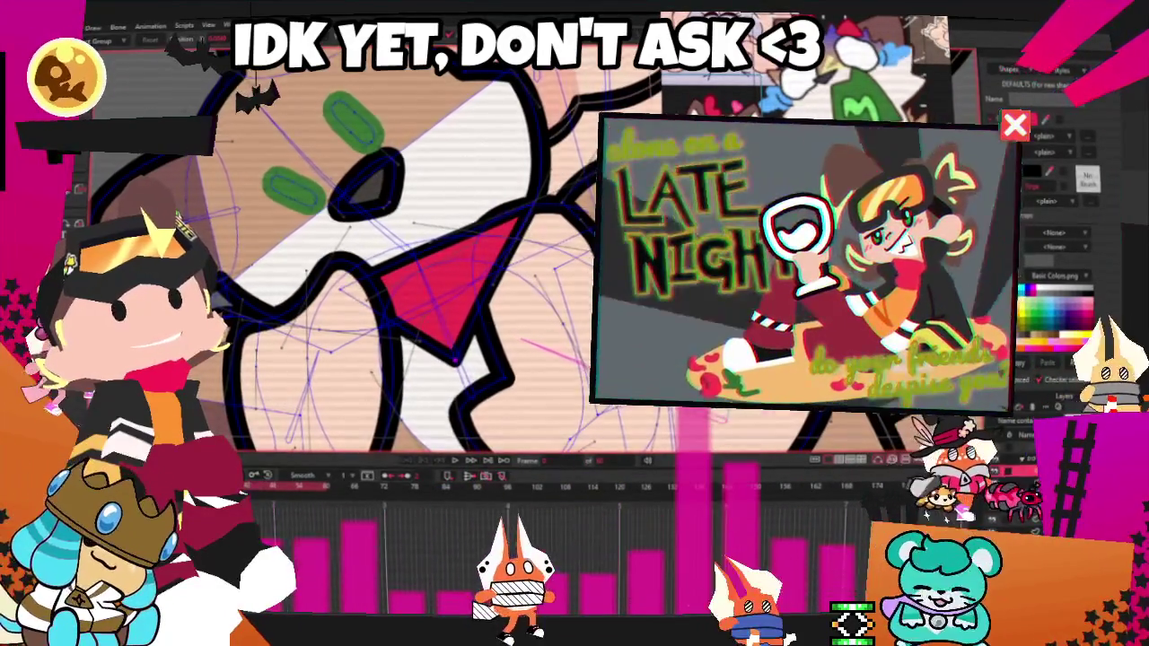
- Preview the artwork without vector outlines and zoom in on the calico's scarf
key(Escape)
scroll(433, 258, down, 5)
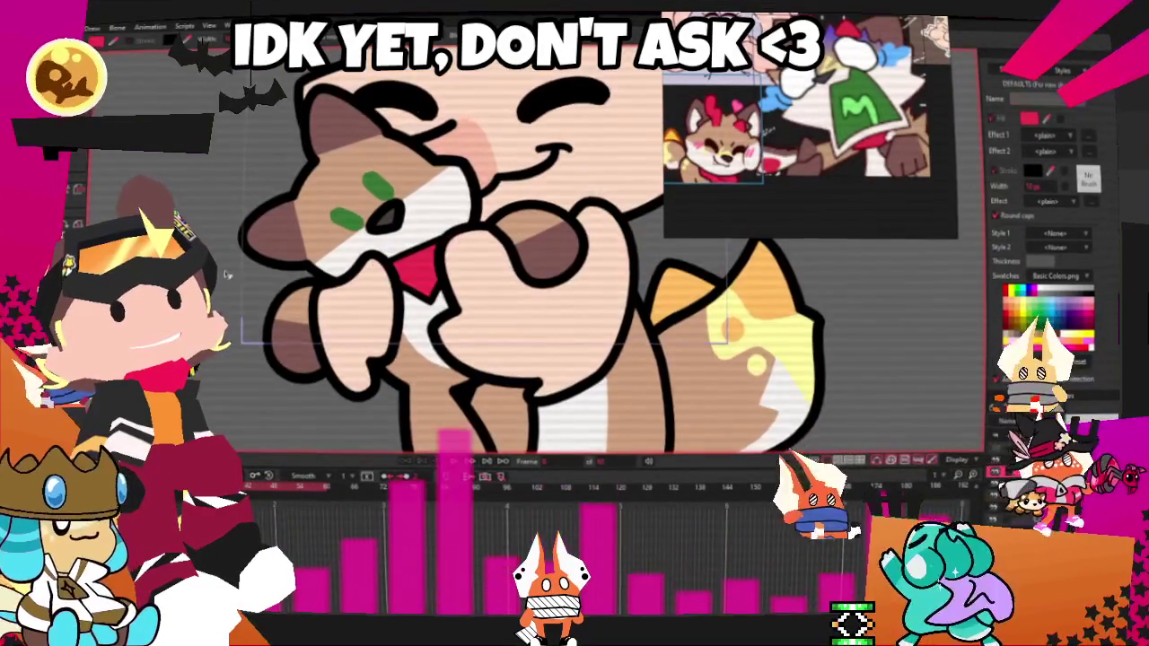
scroll(434, 255, up, 3)
scroll(445, 244, up, 2)
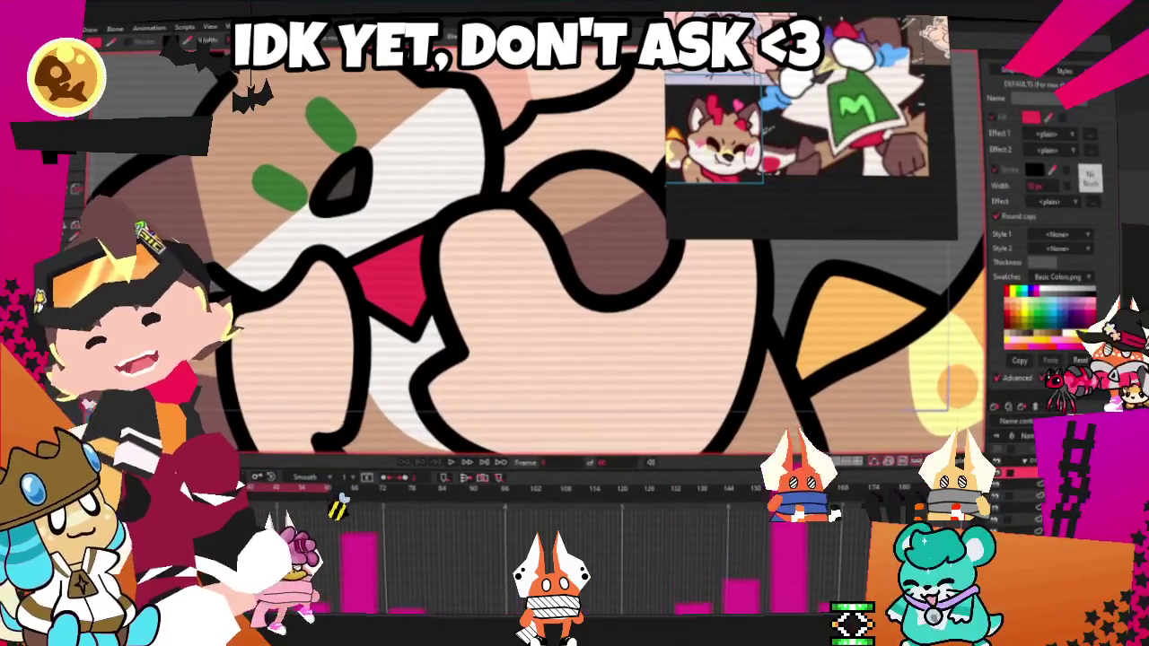
scroll(418, 291, up, 1)
scroll(417, 291, up, 2)
scroll(418, 291, up, 2)
scroll(417, 292, up, 1)
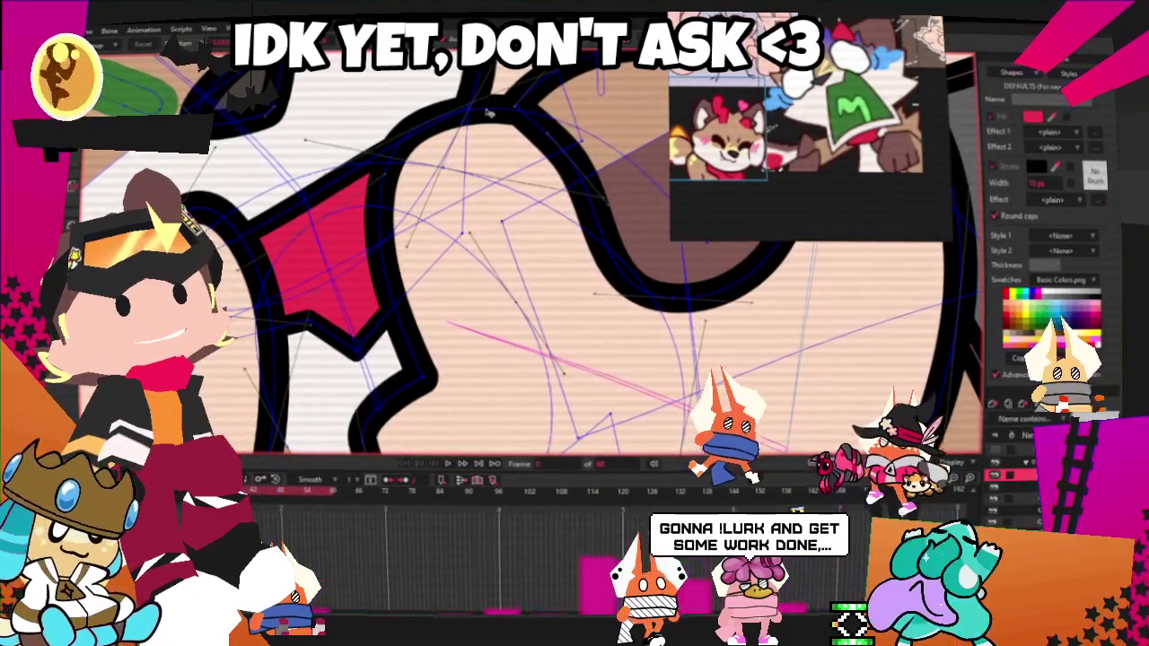
- Step through five animation frames checking the scarf on each pose, then play the animation
key(Right)
key(Right)
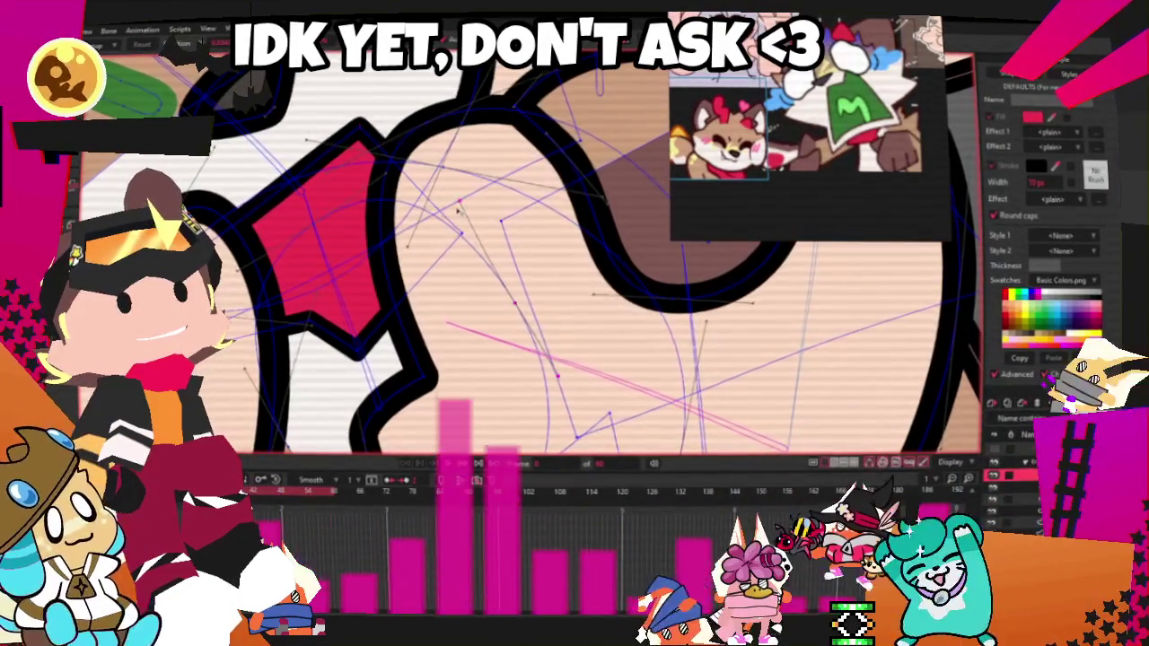
key(Right)
key(Right)
key(Right)
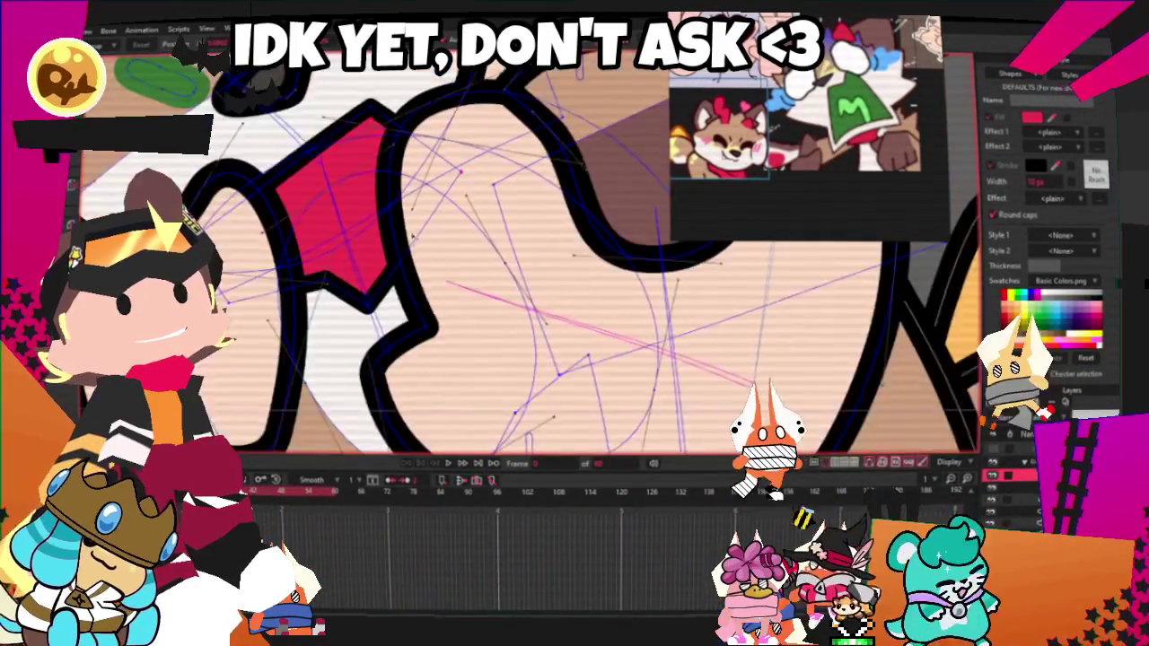
key(Right)
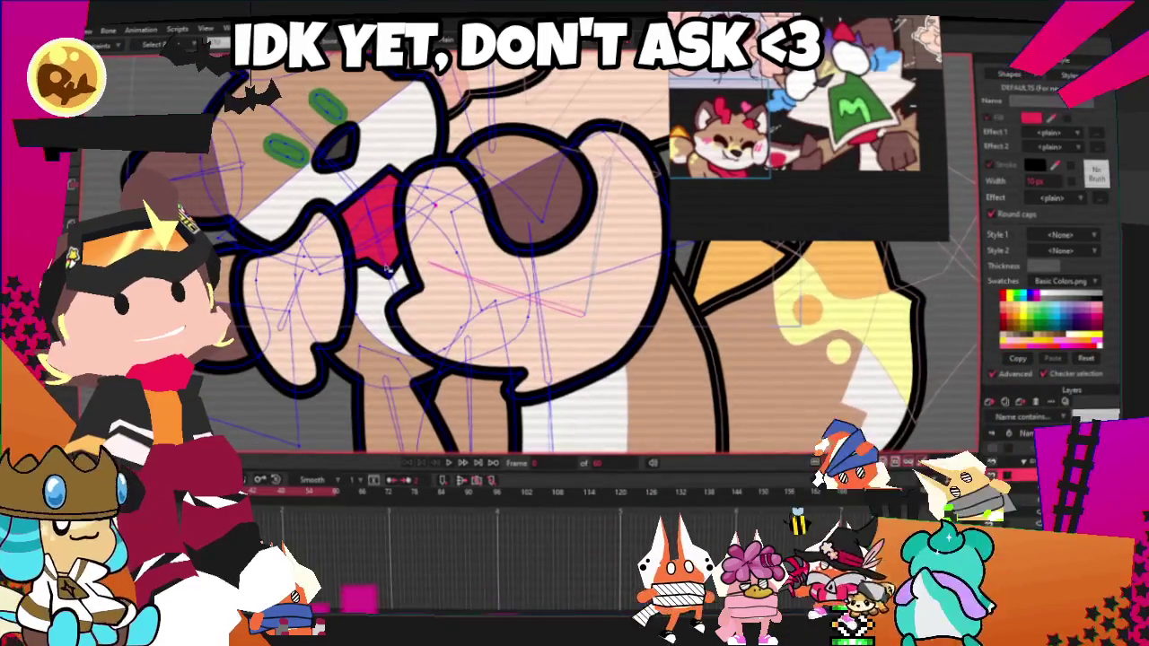
key(Right)
key(Right)
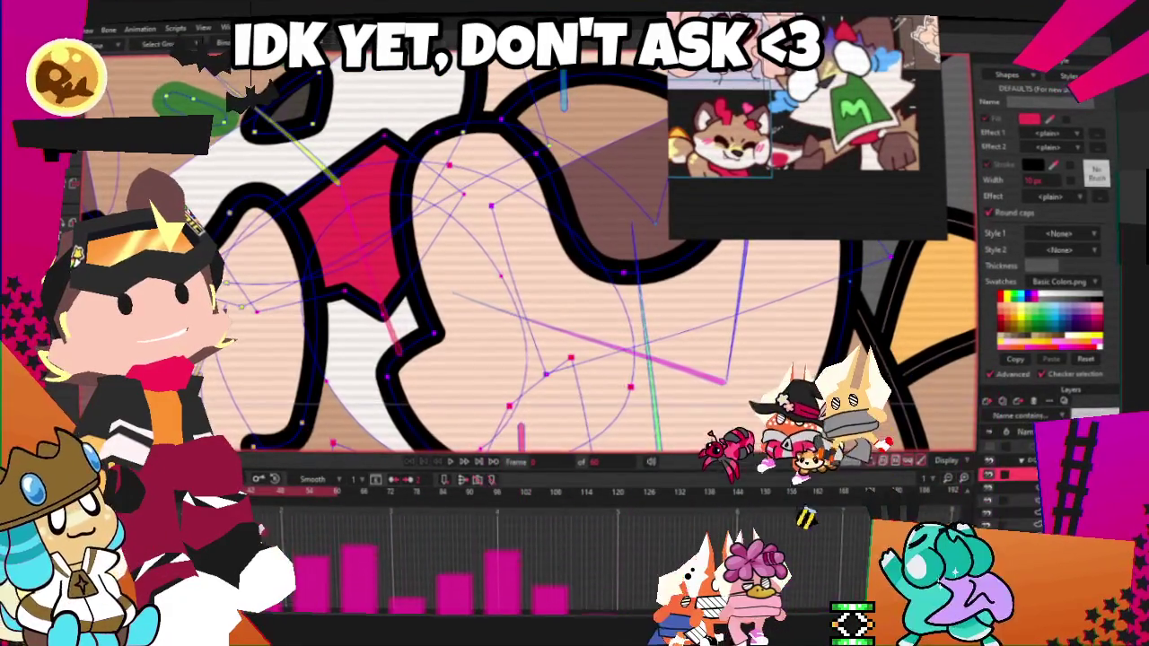
key(Right)
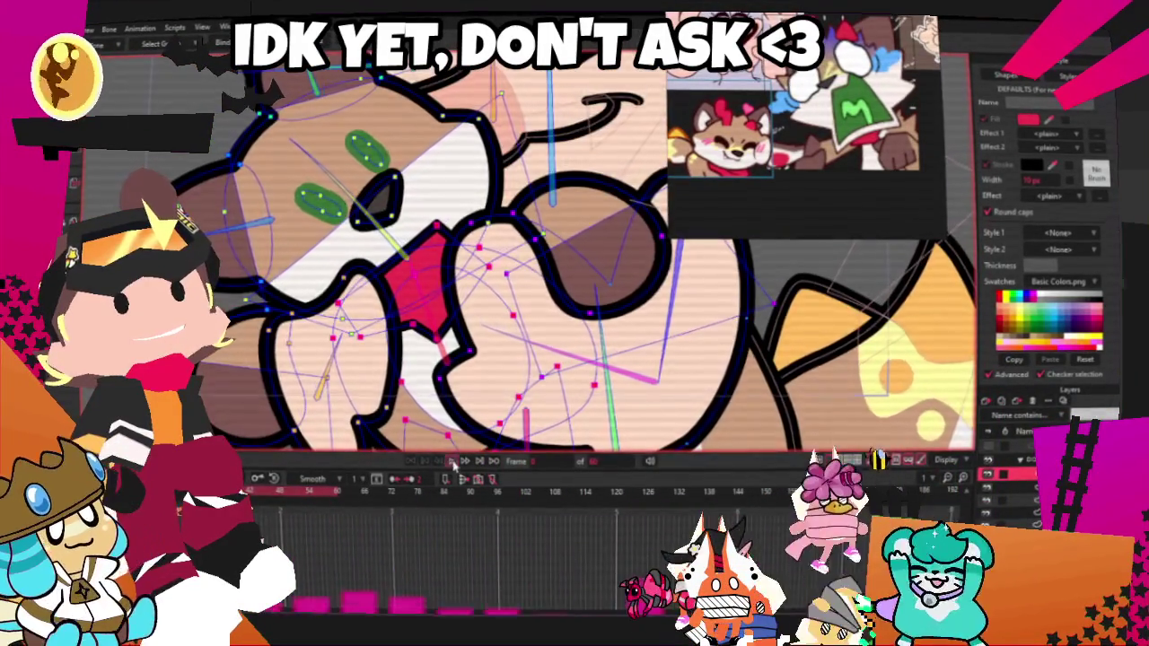
click(453, 462)
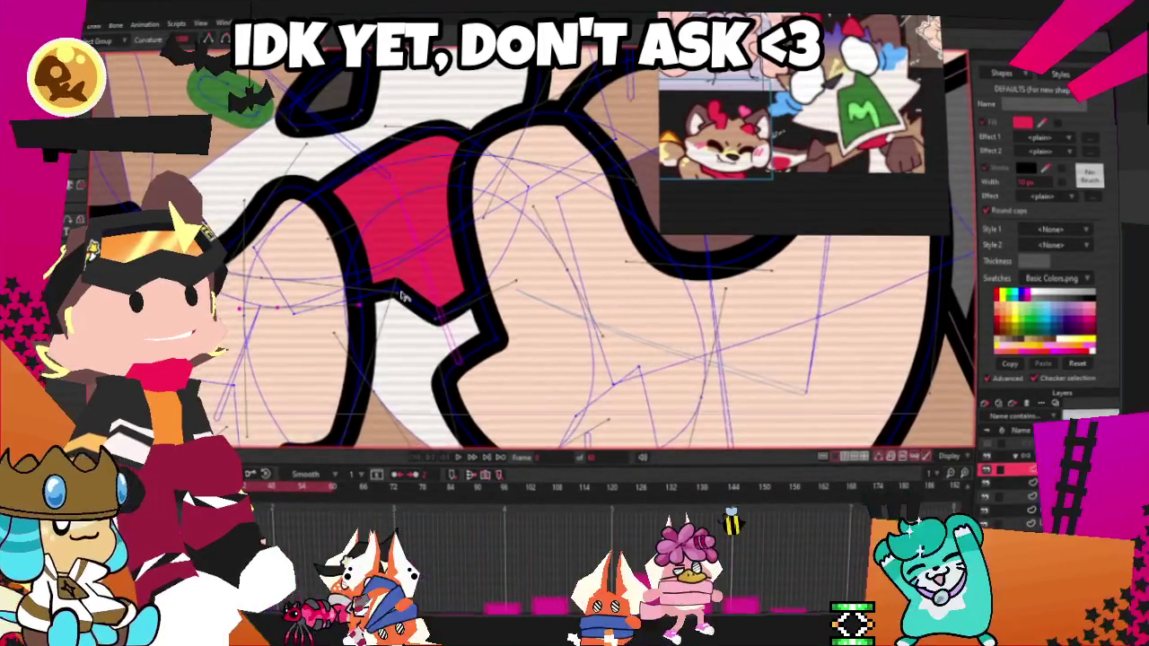
scroll(401, 296, down, 5)
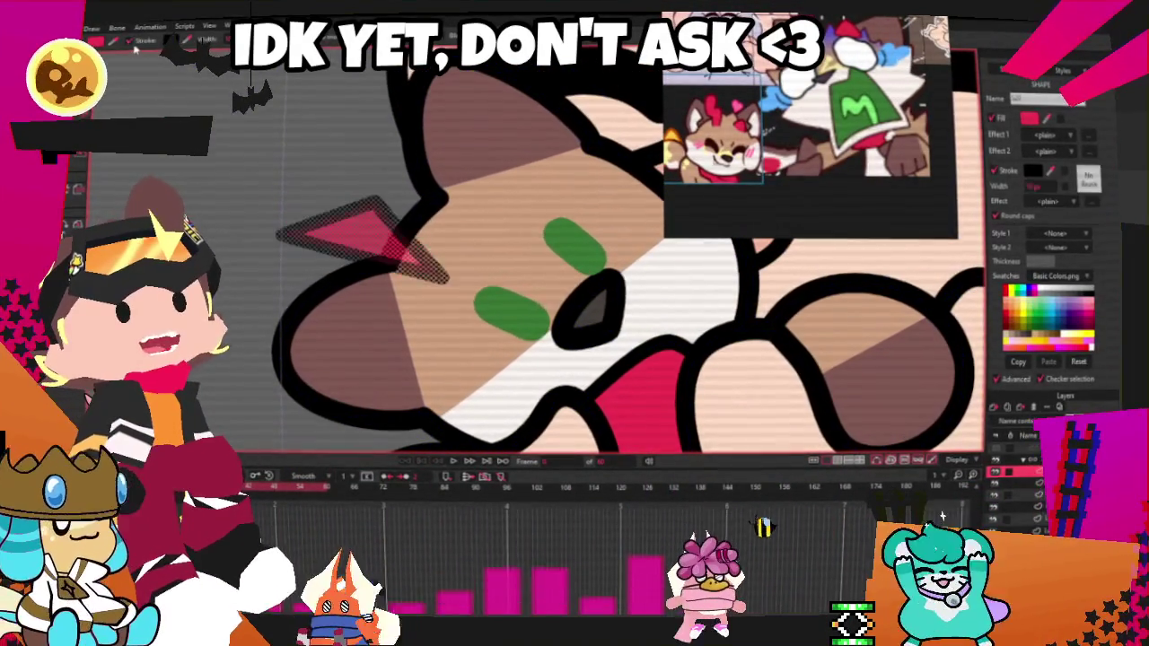
- Reshape the red triangle beside the calico's ear into a zigzag, pulling its middle point down-right
click(359, 350)
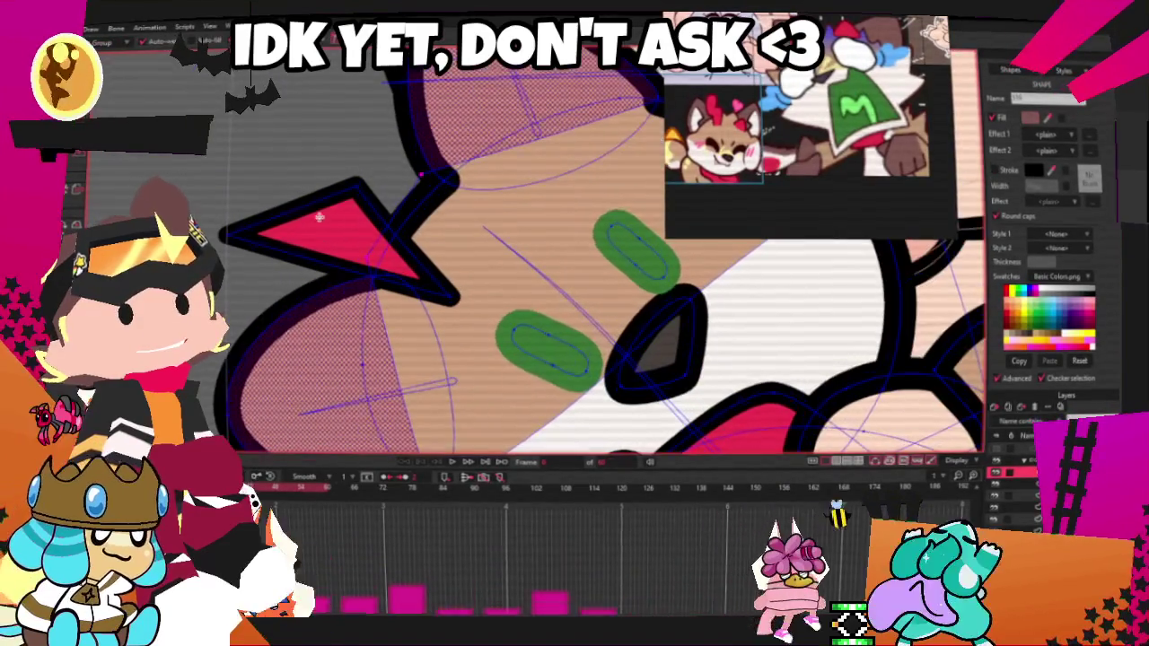
drag(313, 207, 389, 236)
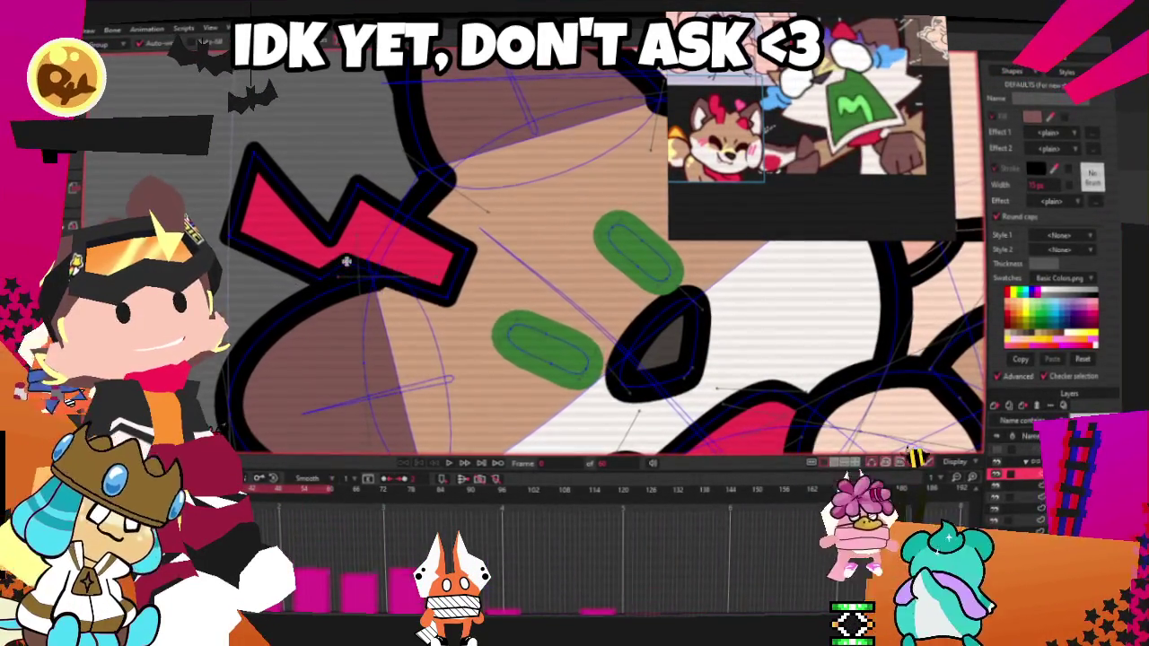
drag(361, 183, 401, 202)
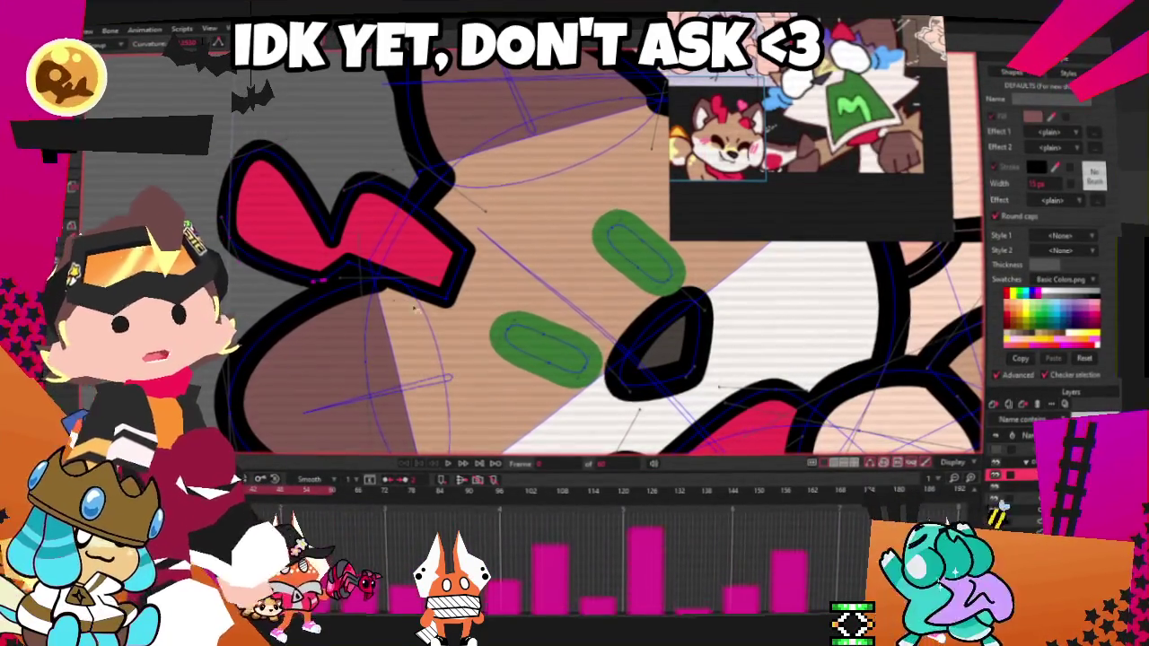
scroll(464, 256, up, 2)
scroll(464, 256, up, 2)
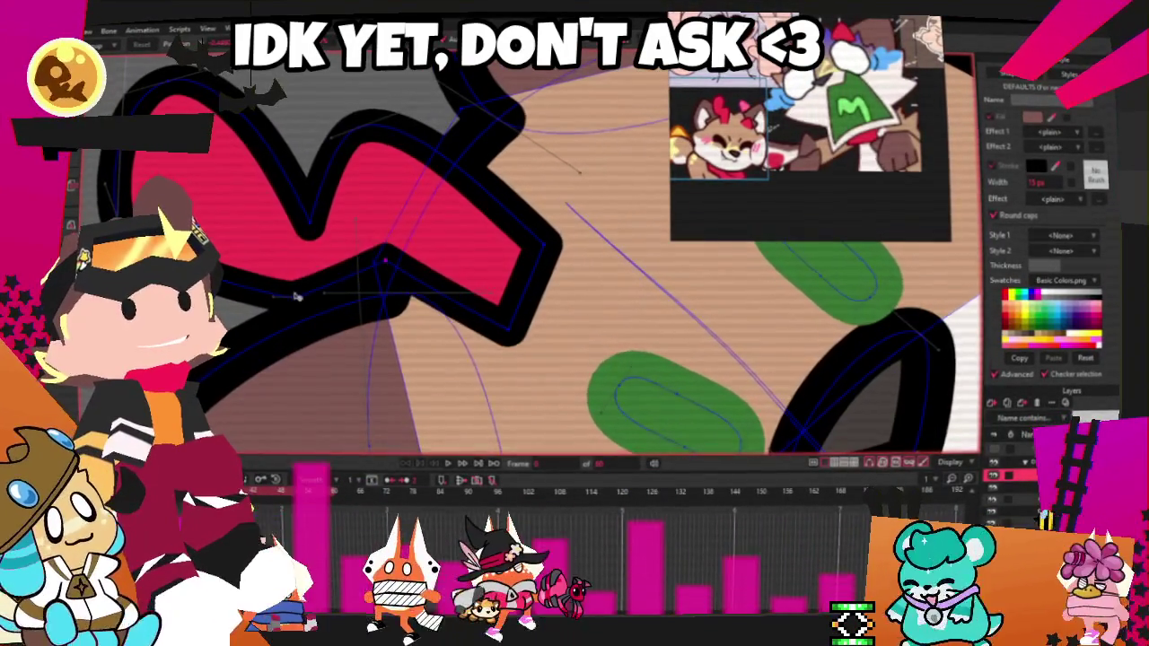
drag(521, 346, 386, 301)
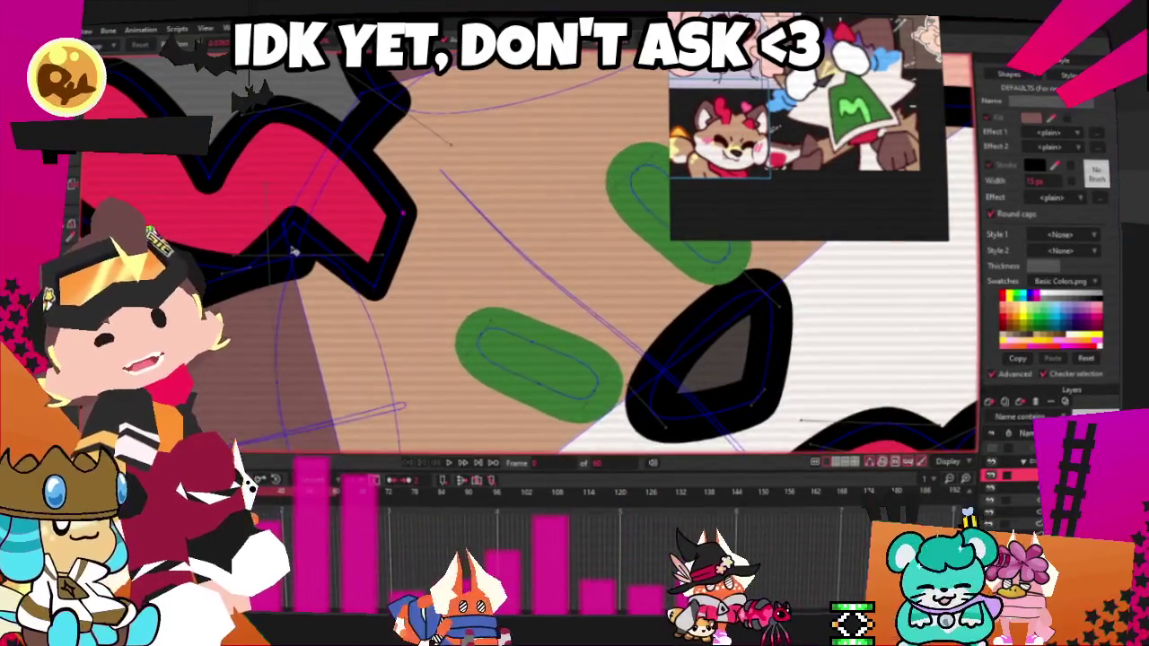
- Shift the zigzag's outline and lower-right point, then stretch the zigzag wider to the right
scroll(272, 215, up, 1)
drag(272, 216, 375, 288)
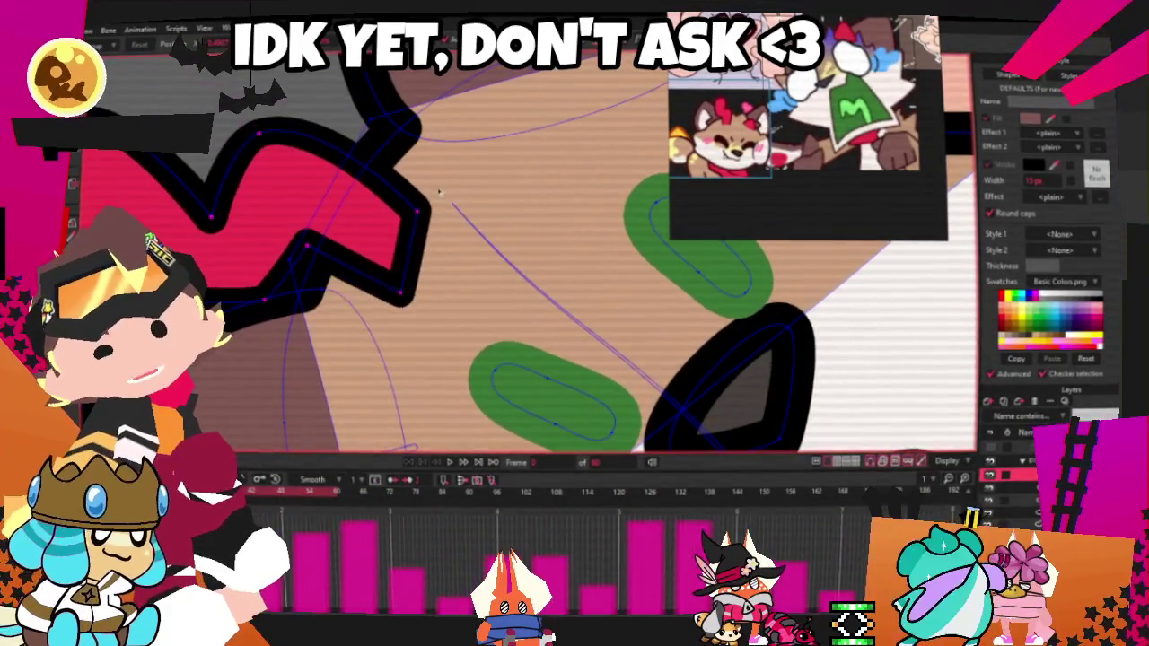
scroll(377, 293, down, 1)
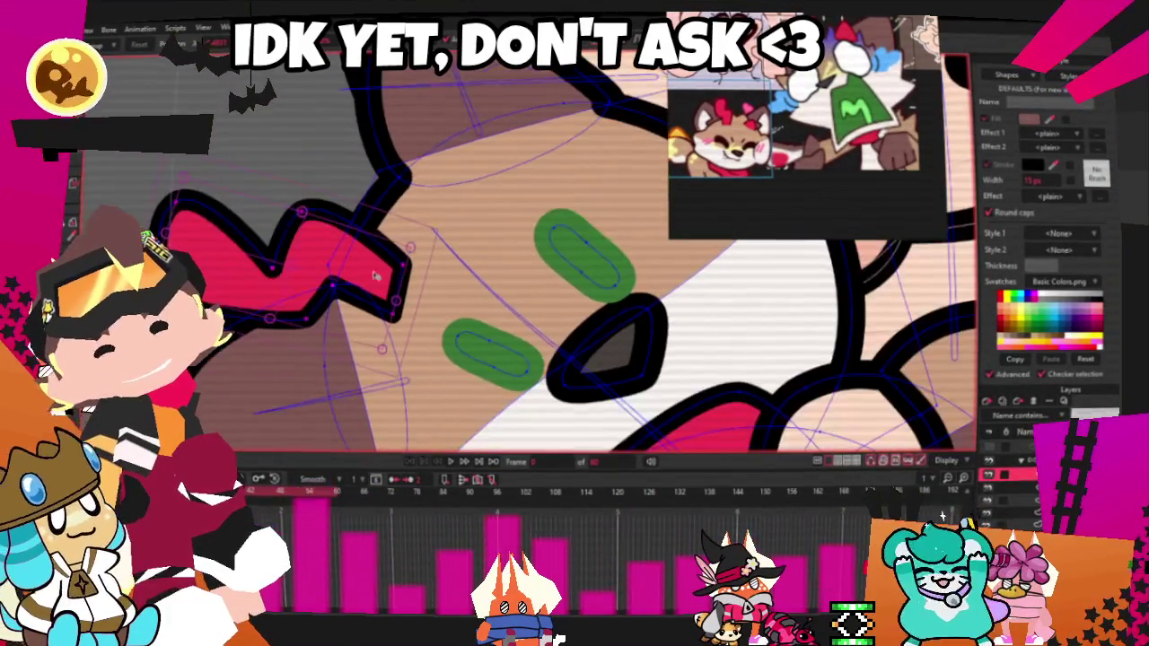
scroll(393, 319, up, 1)
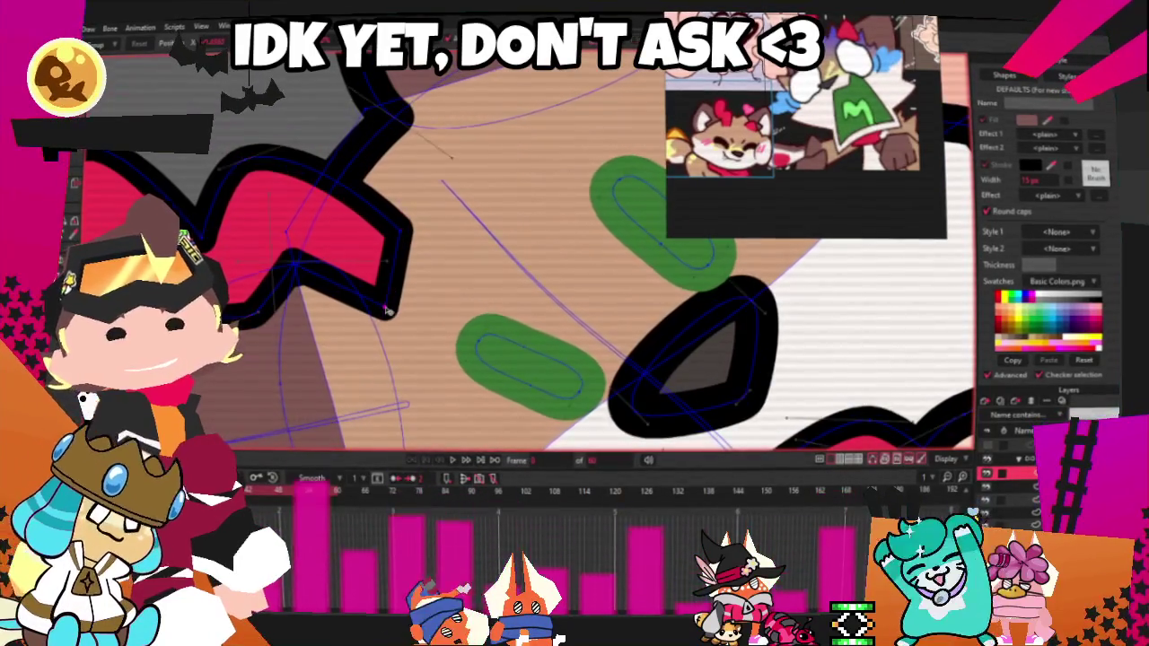
drag(389, 310, 369, 302)
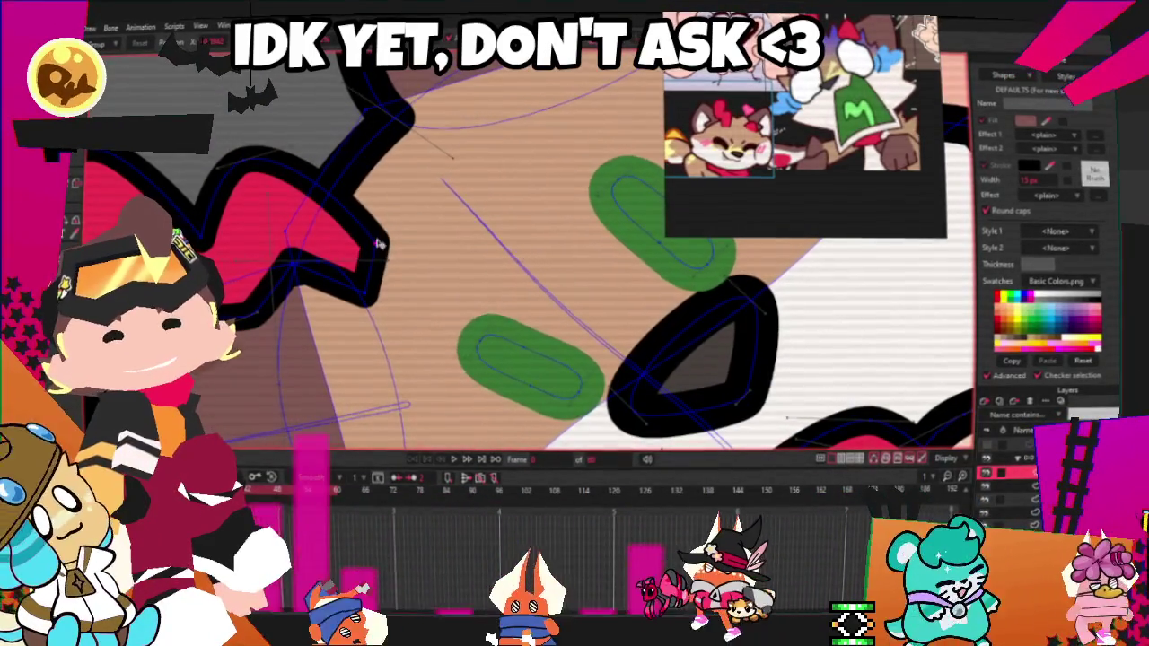
scroll(193, 222, down, 3)
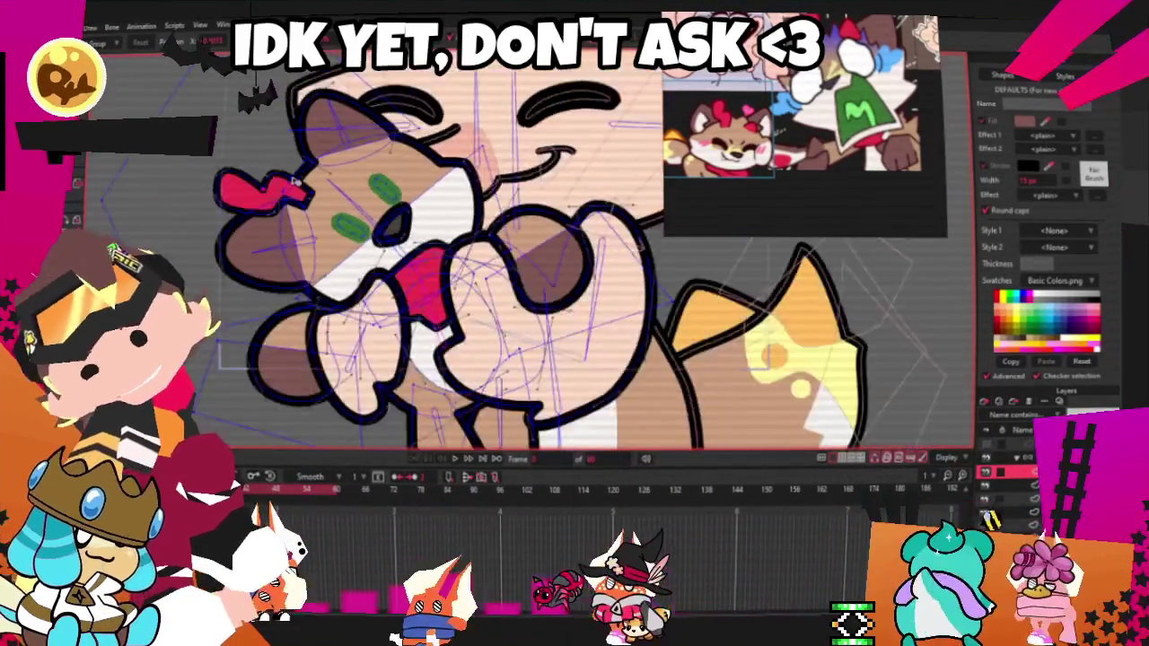
scroll(266, 213, up, 3)
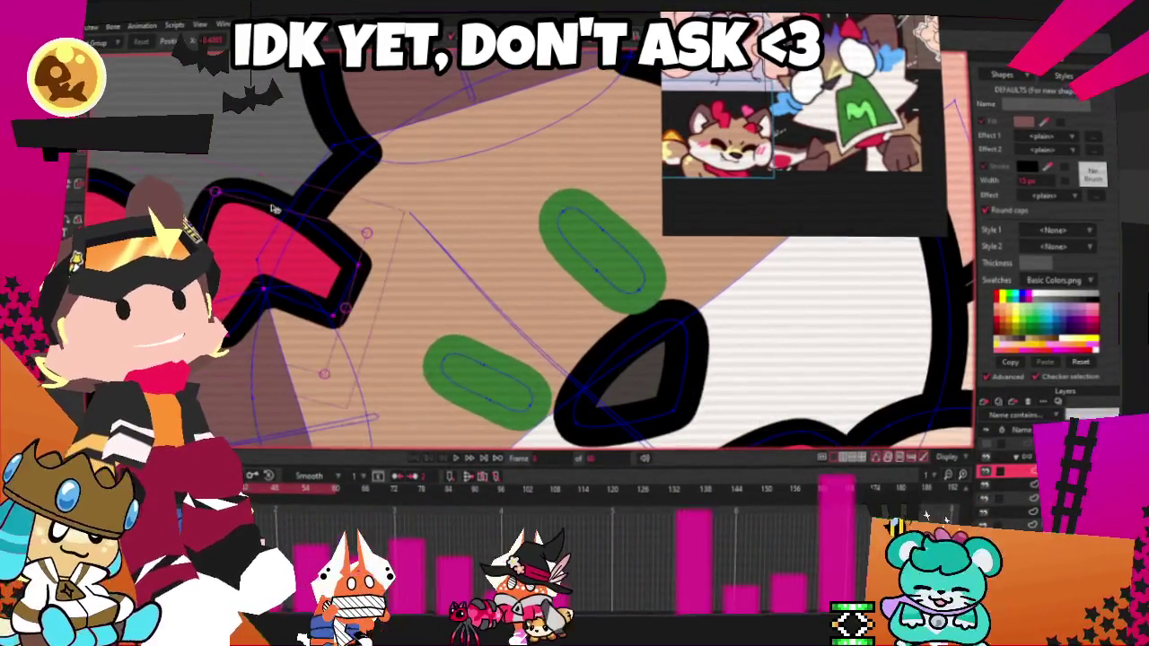
click(232, 191)
drag(216, 195, 360, 228)
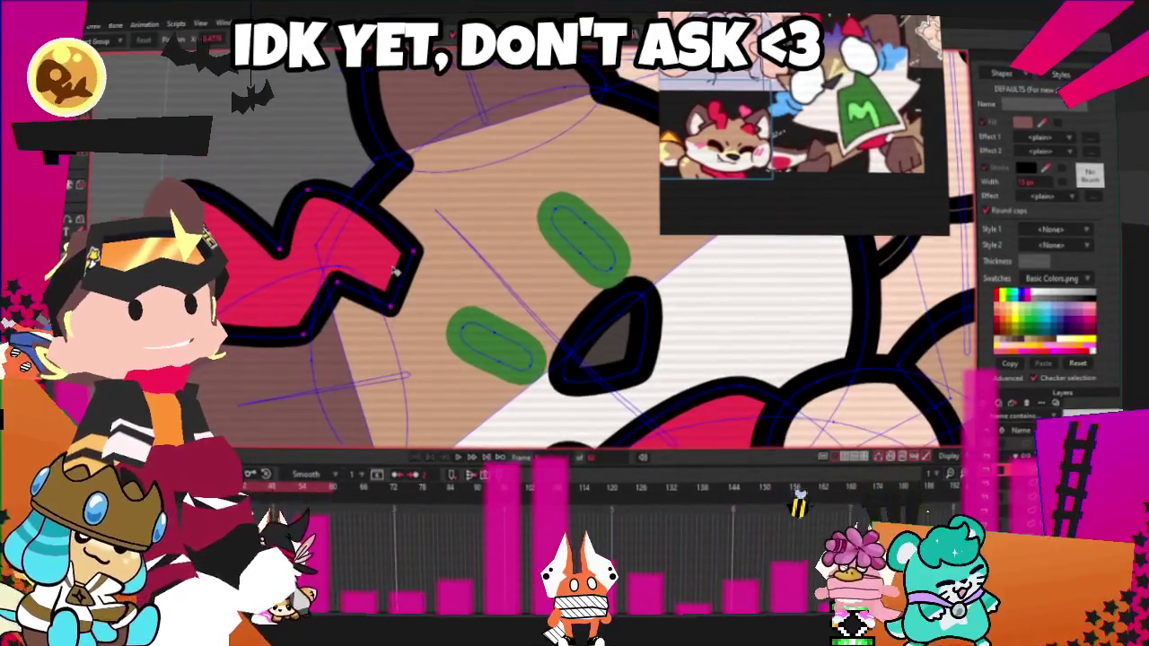
click(381, 270)
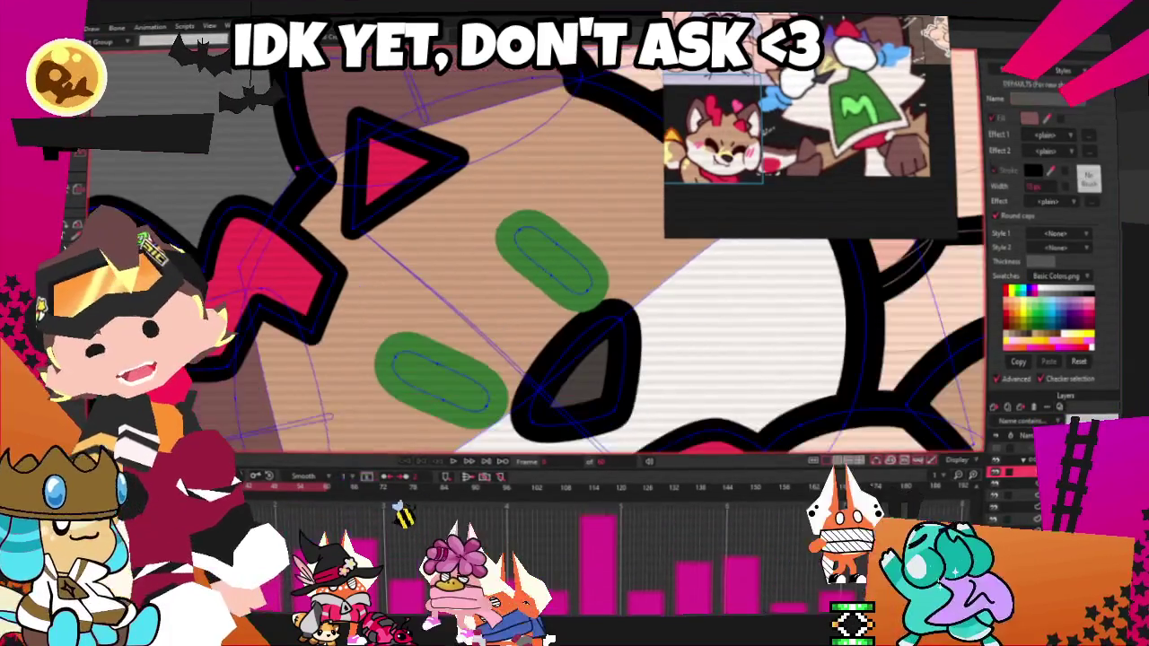
- Zoom in and out to inspect the red triangle in the calico's ear
scroll(353, 120, up, 2)
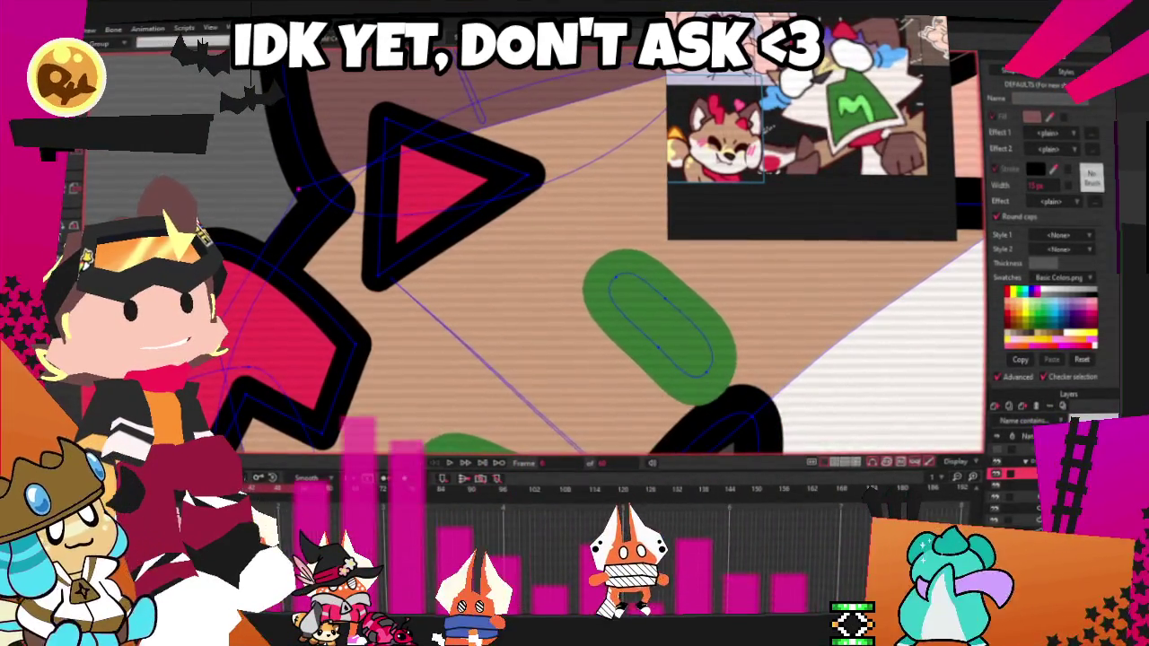
scroll(279, 174, down, 2)
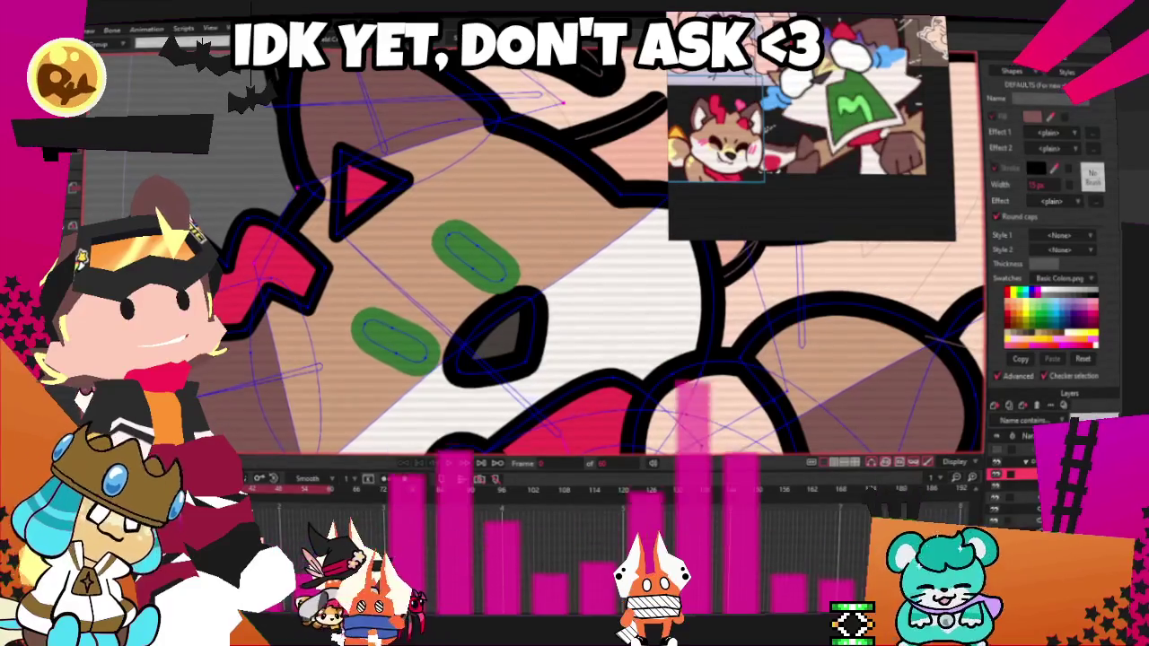
scroll(365, 158, up, 2)
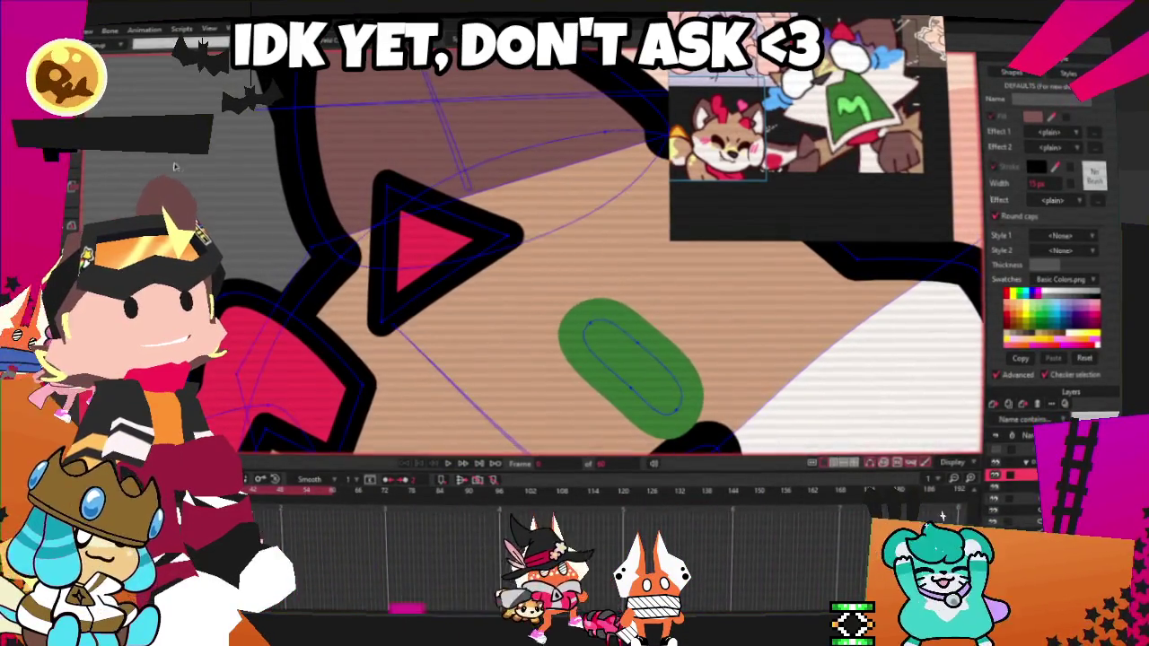
scroll(175, 167, down, 2)
scroll(175, 167, down, 2)
scroll(269, 216, up, 2)
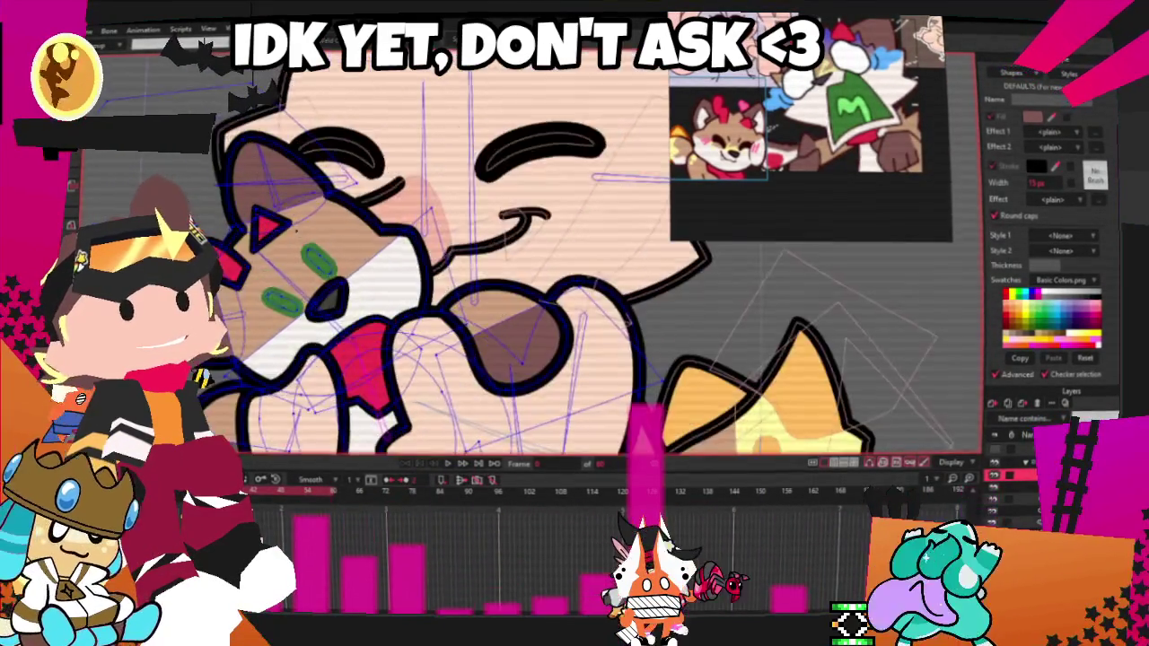
scroll(260, 224, up, 3)
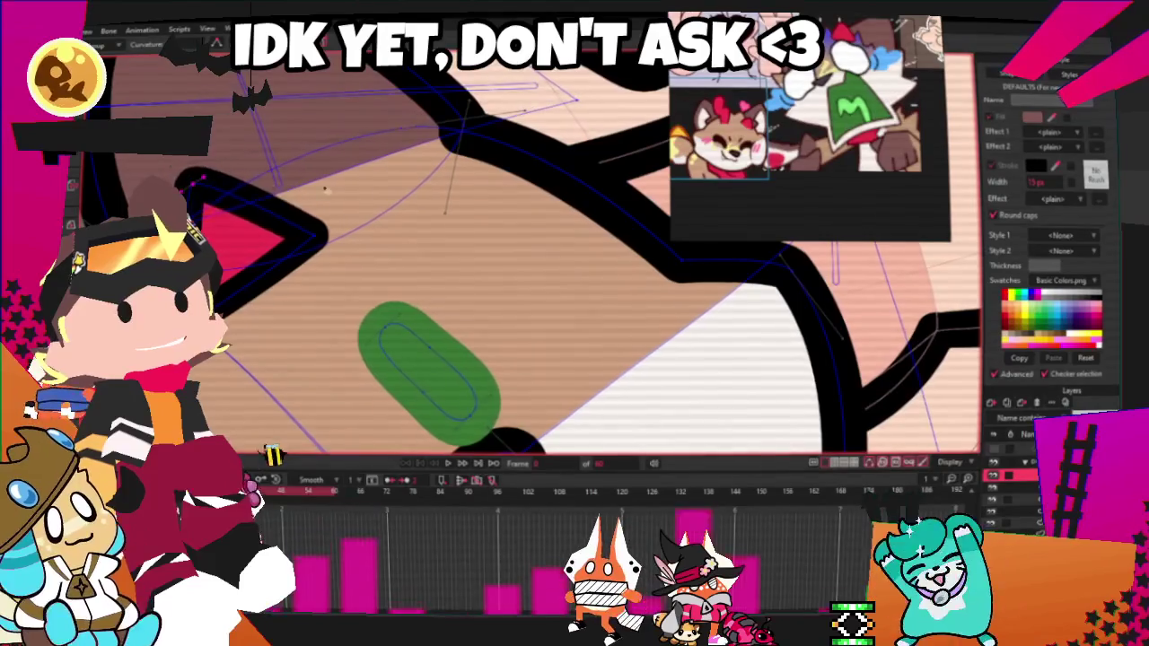
scroll(270, 233, down, 3)
scroll(269, 234, up, 2)
scroll(359, 123, down, 2)
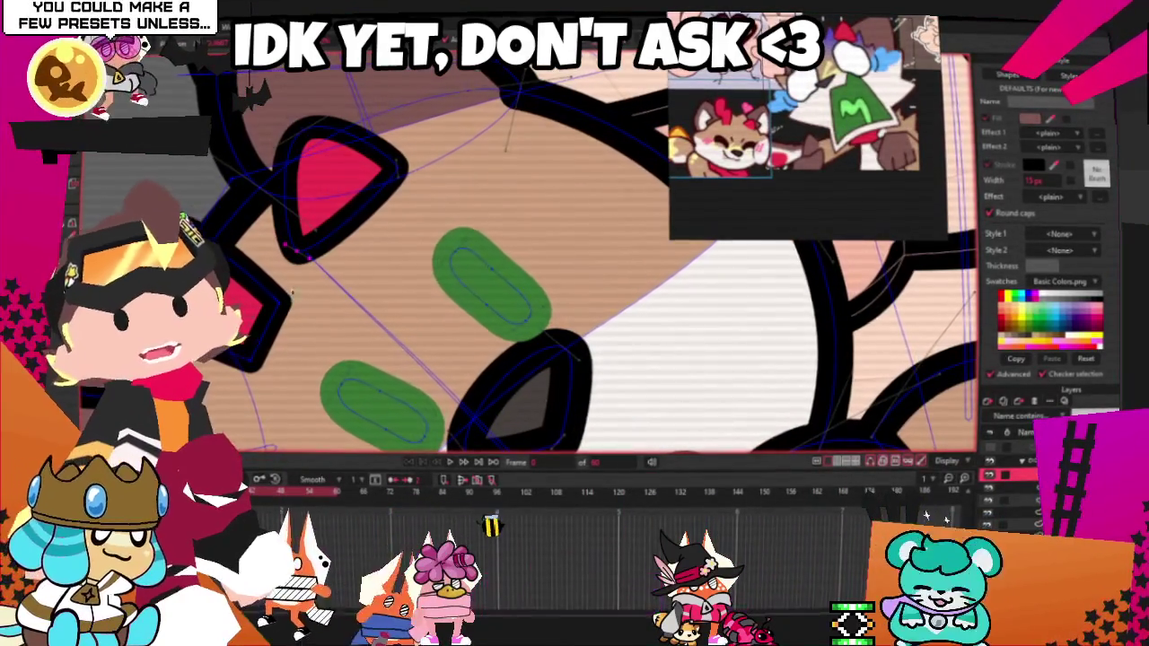
scroll(314, 211, up, 2)
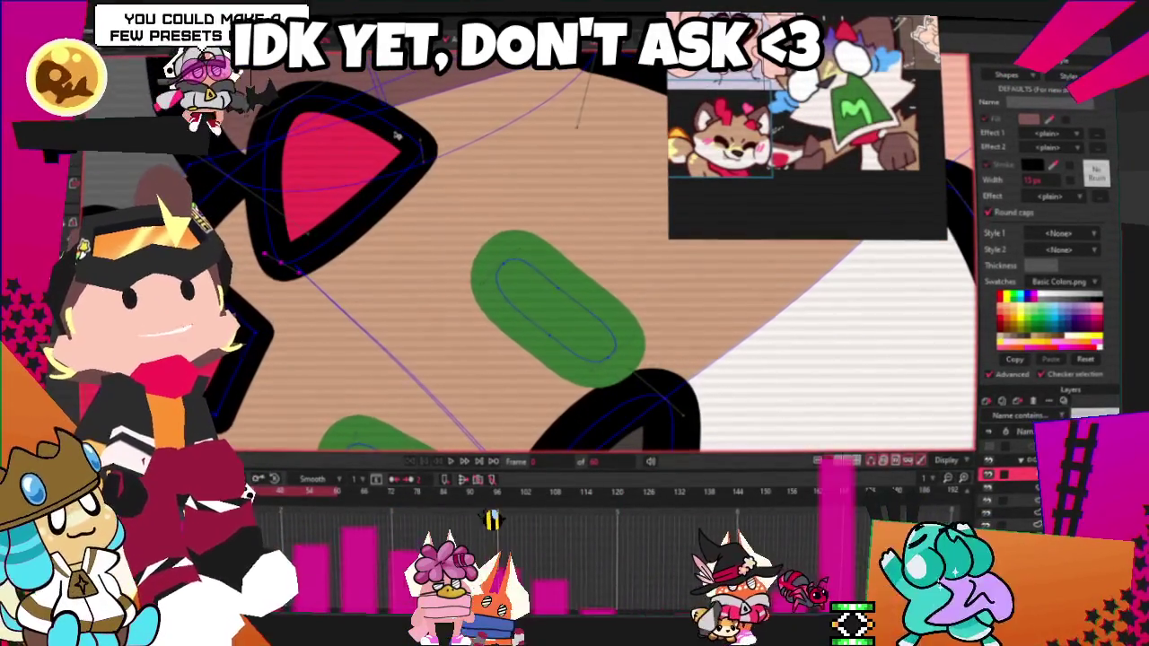
- Select all points of the ear's red triangle and zoom to check its placement above the green spots
key(ctrl+a)
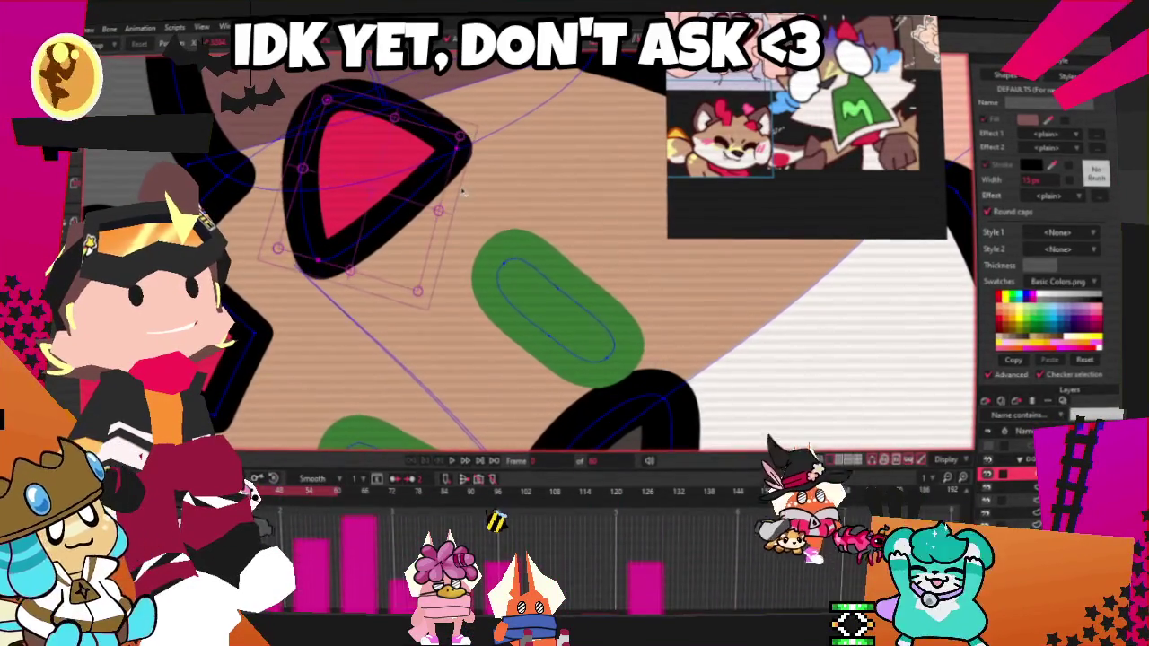
scroll(358, 225, down, 2)
scroll(271, 259, down, 2)
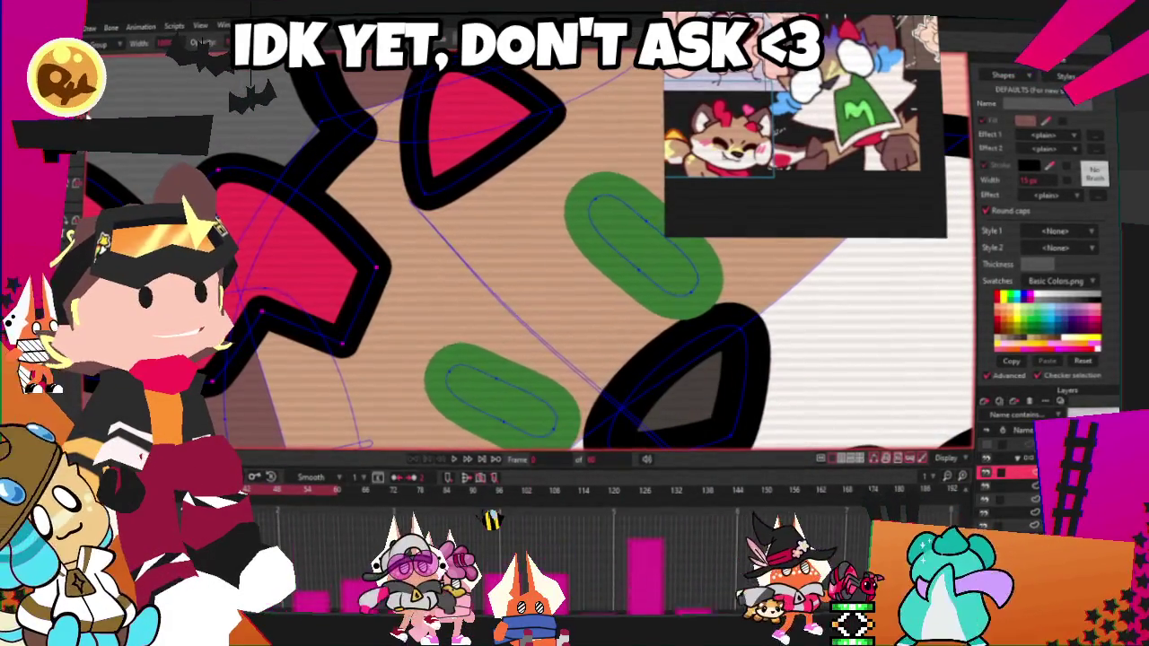
scroll(521, 270, down, 3)
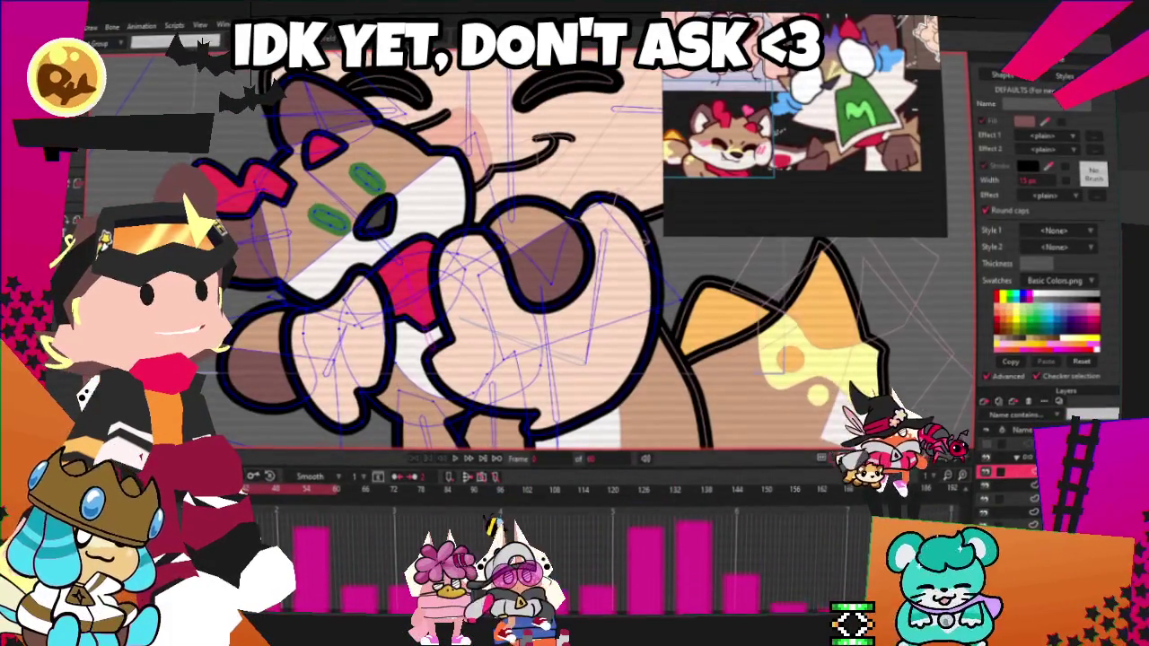
scroll(539, 269, up, 5)
scroll(446, 208, up, 2)
scroll(446, 208, up, 1)
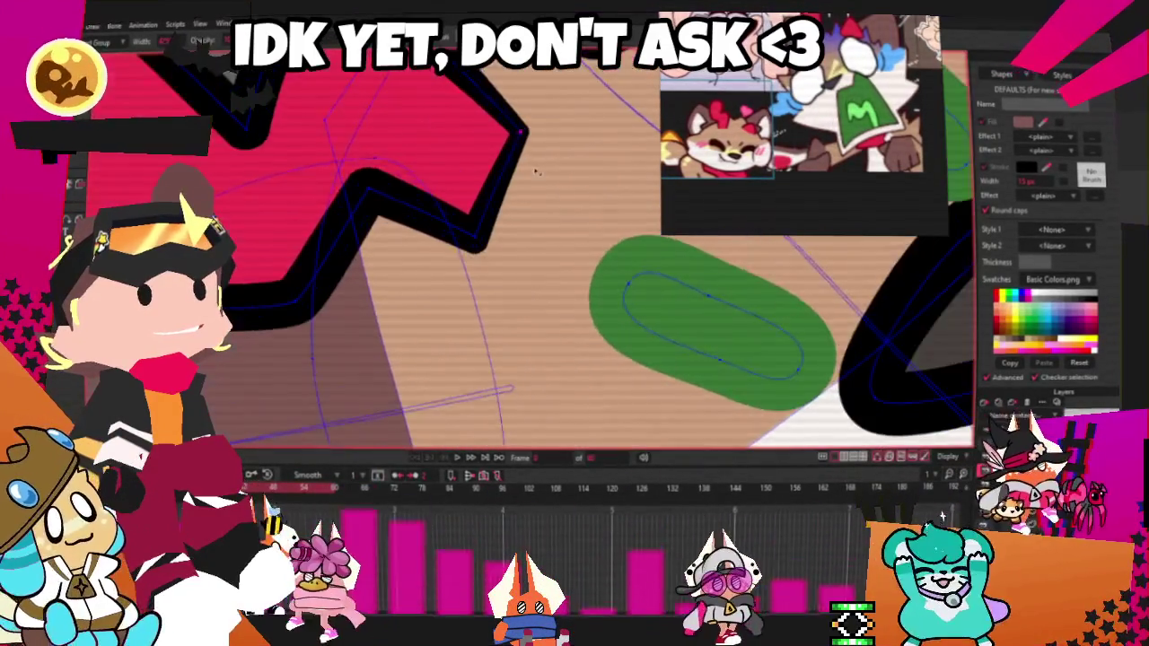
scroll(518, 143, down, 1)
scroll(521, 121, up, 2)
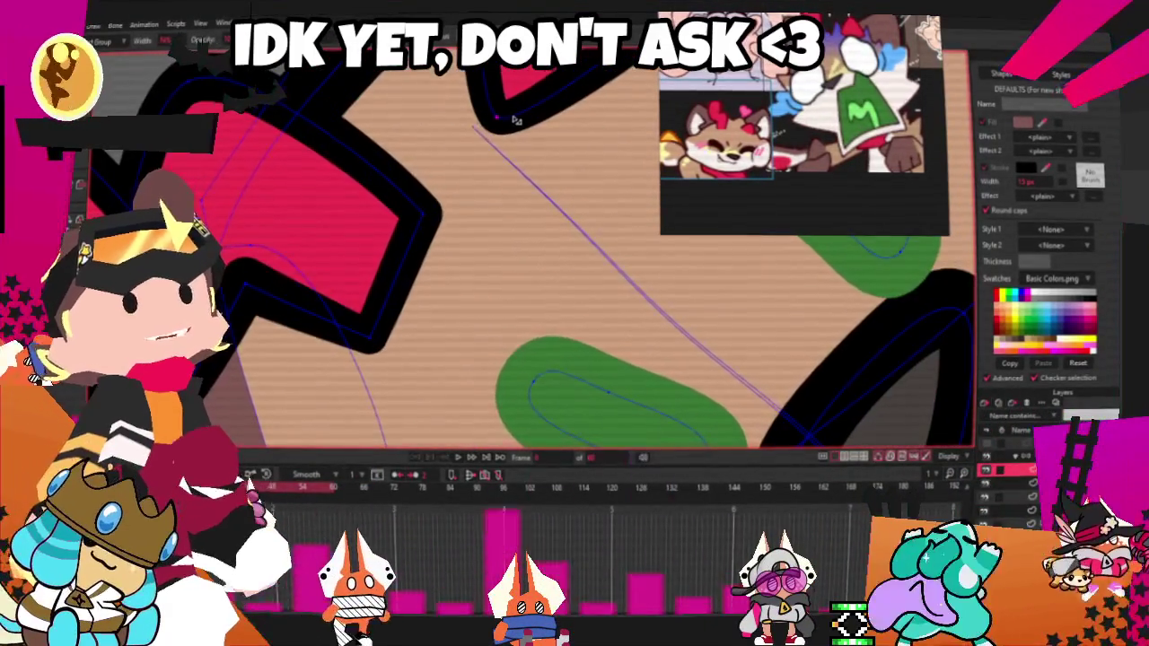
scroll(529, 115, down, 2)
scroll(538, 108, up, 1)
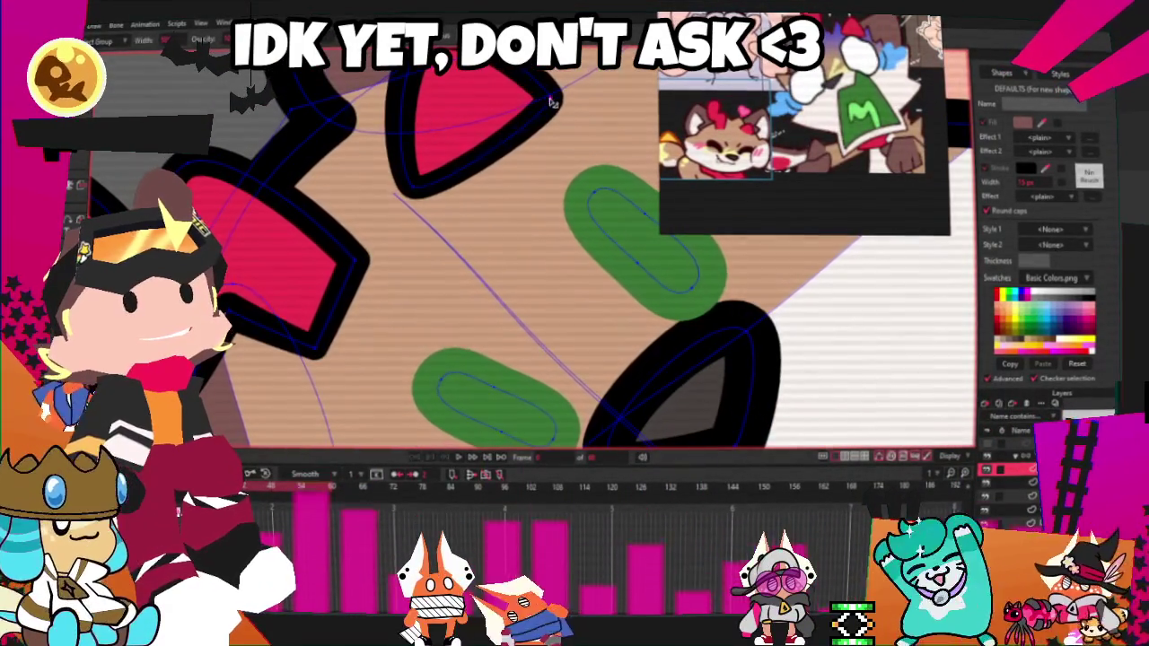
scroll(436, 210, down, 4)
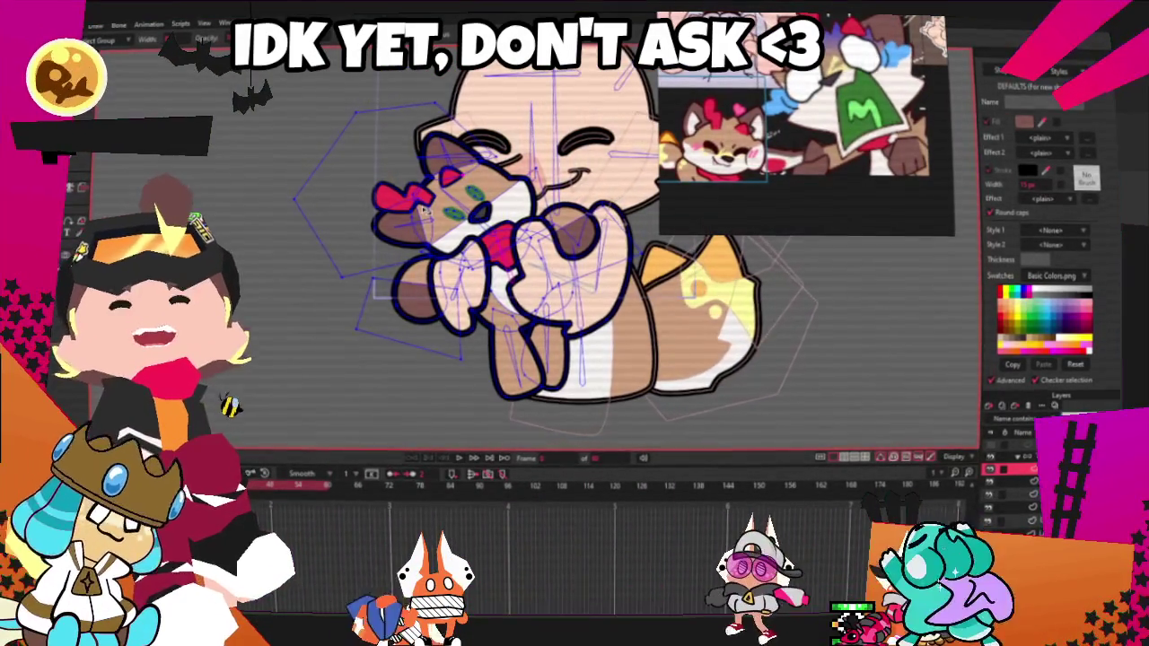
- Use Select Shape (Q) to pick the calico's nose so its Style settings appear
scroll(472, 181, up, 2)
scroll(472, 180, up, 2)
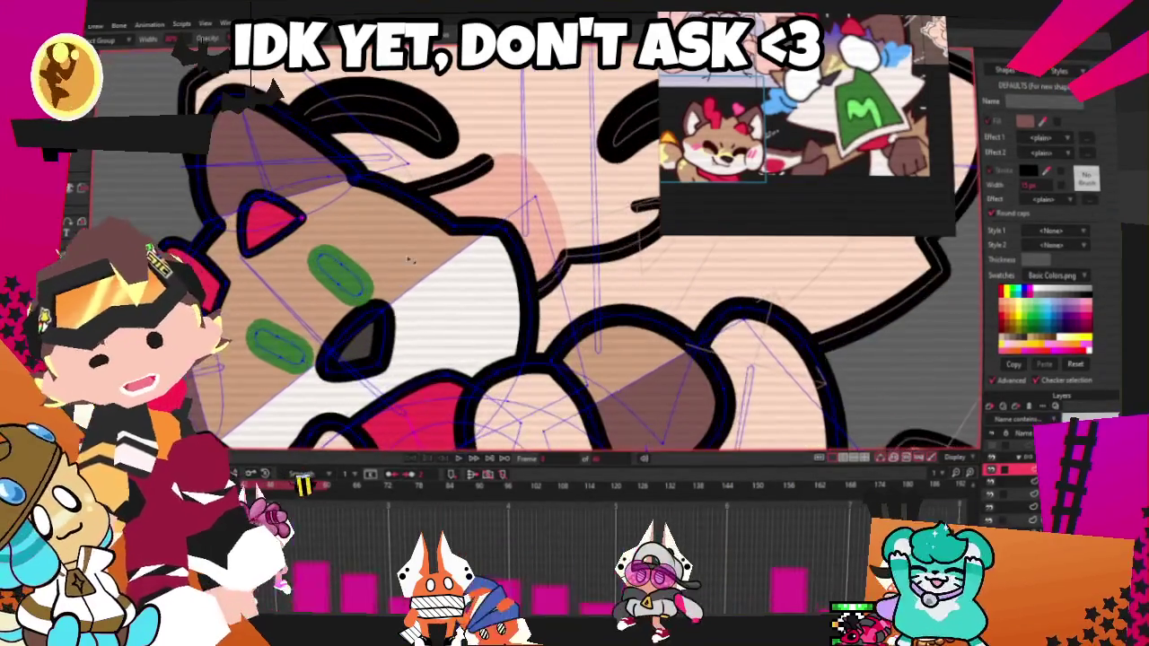
scroll(472, 181, up, 2)
key(q)
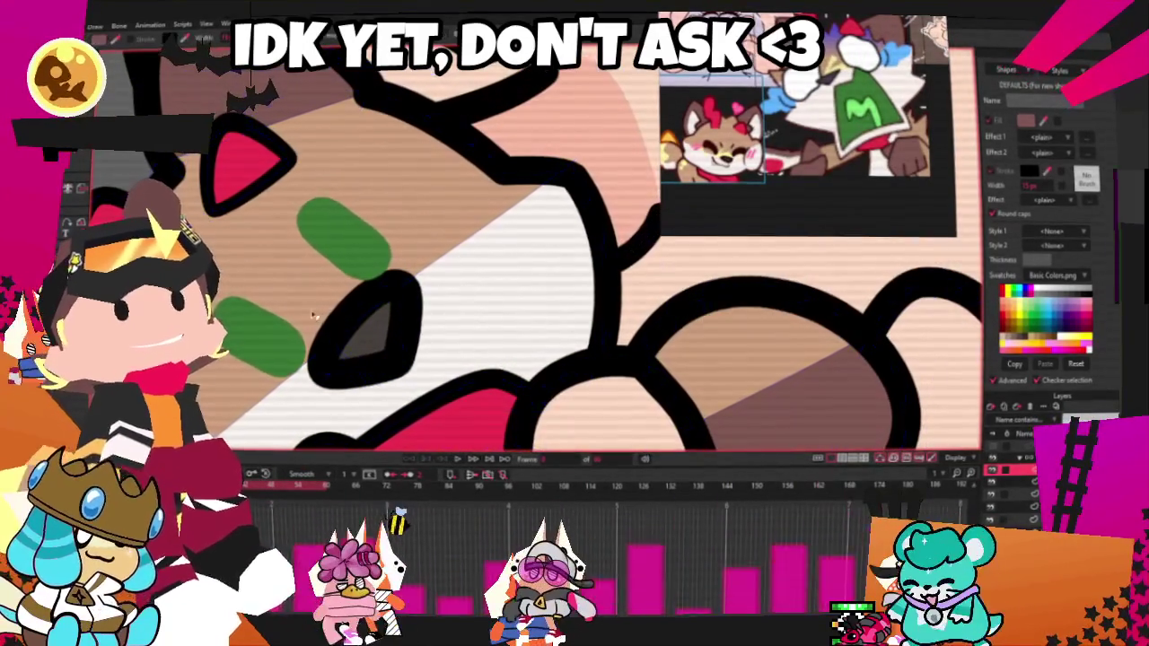
click(363, 280)
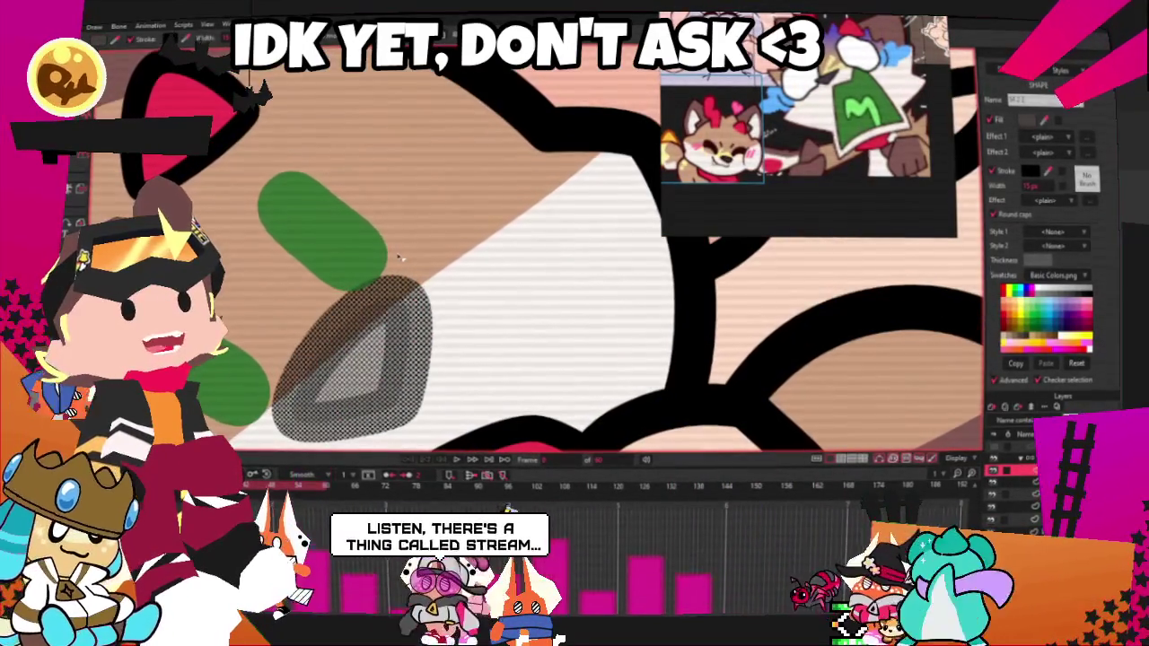
scroll(415, 240, down, 1)
scroll(415, 241, down, 4)
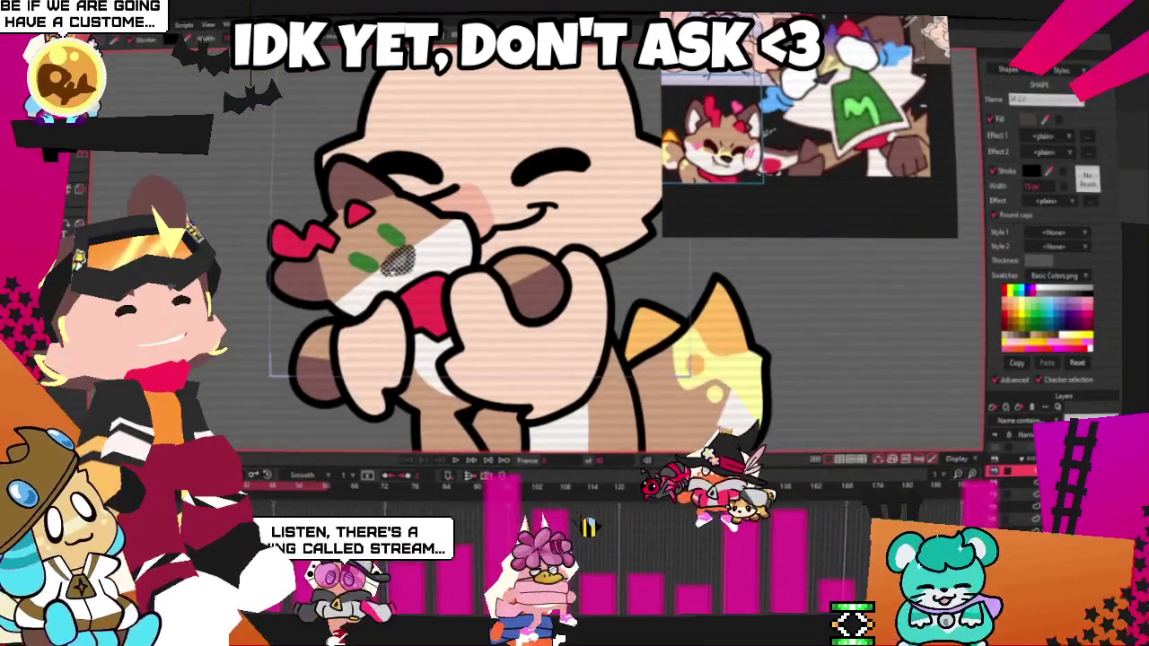
scroll(336, 128, up, 2)
scroll(337, 128, up, 1)
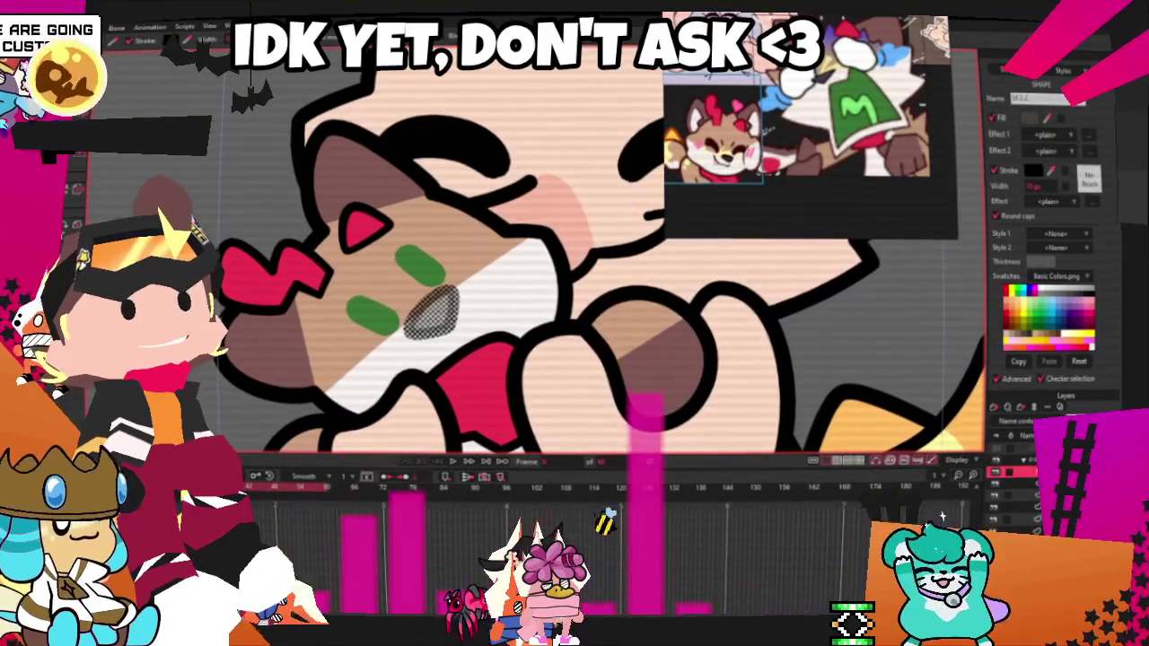
scroll(352, 205, down, 2)
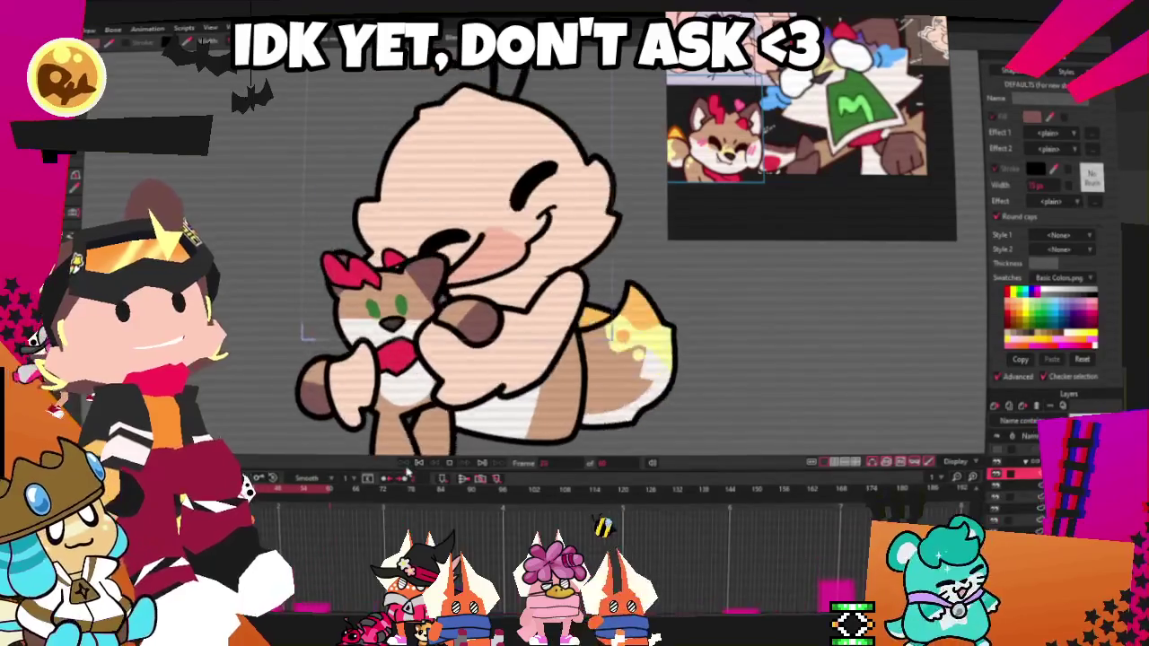
- Select the red zigzag by the calico's head, then play the hug animation twice to preview it
scroll(373, 286, up, 2)
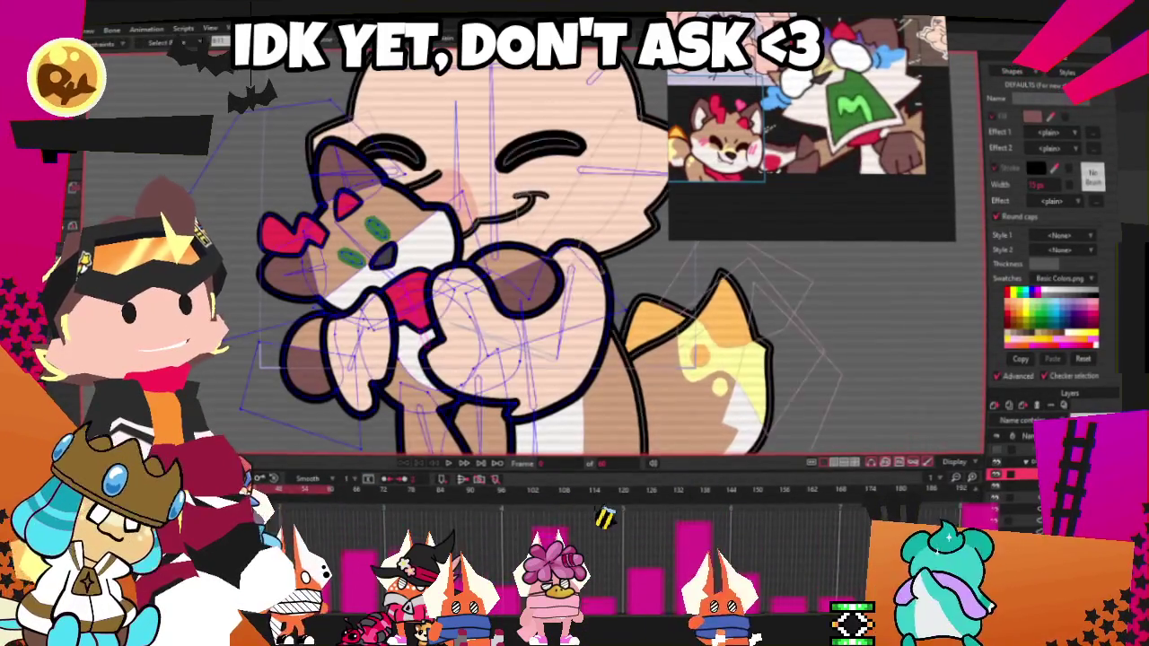
scroll(317, 249, up, 2)
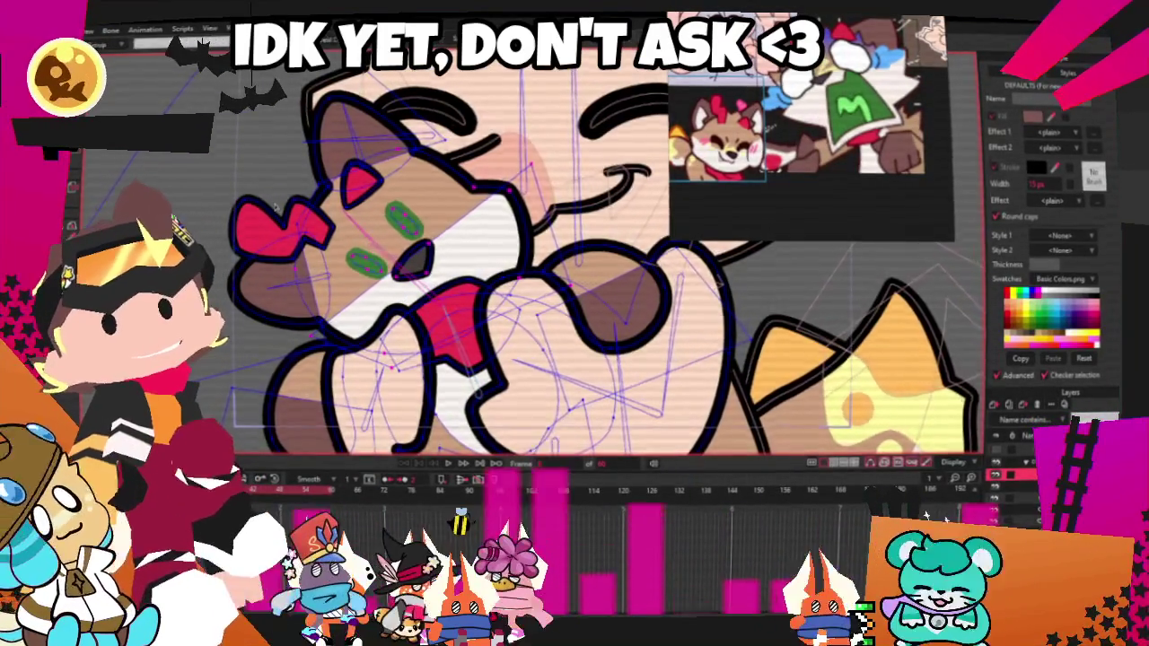
scroll(301, 220, up, 2)
click(297, 218)
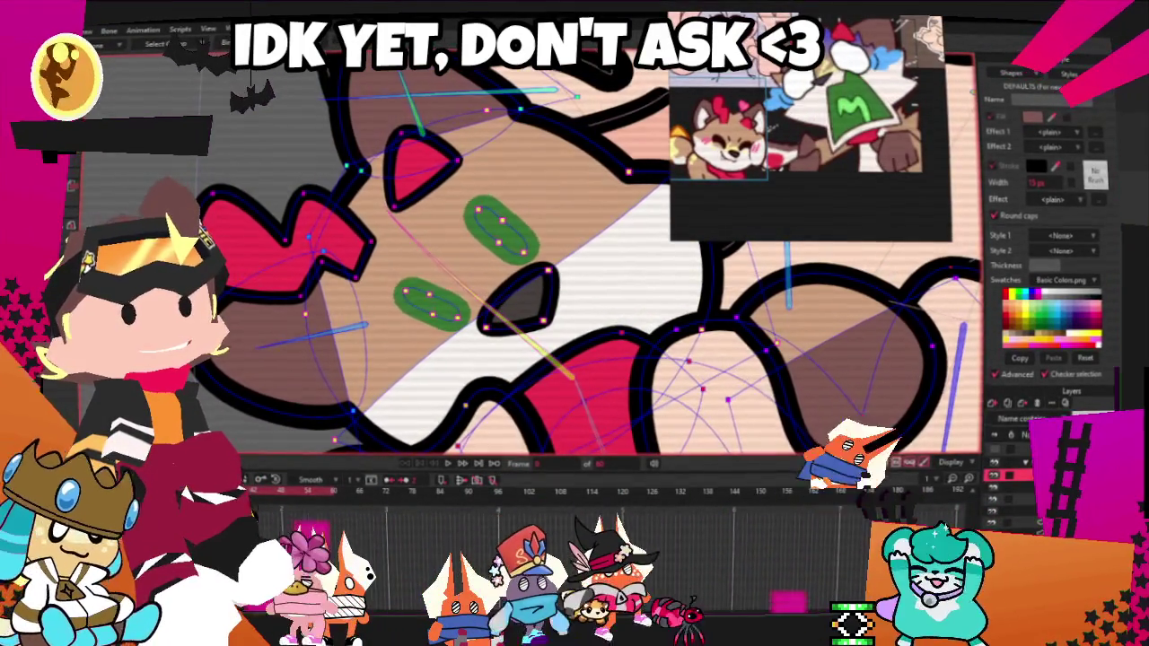
scroll(378, 406, down, 2)
click(465, 464)
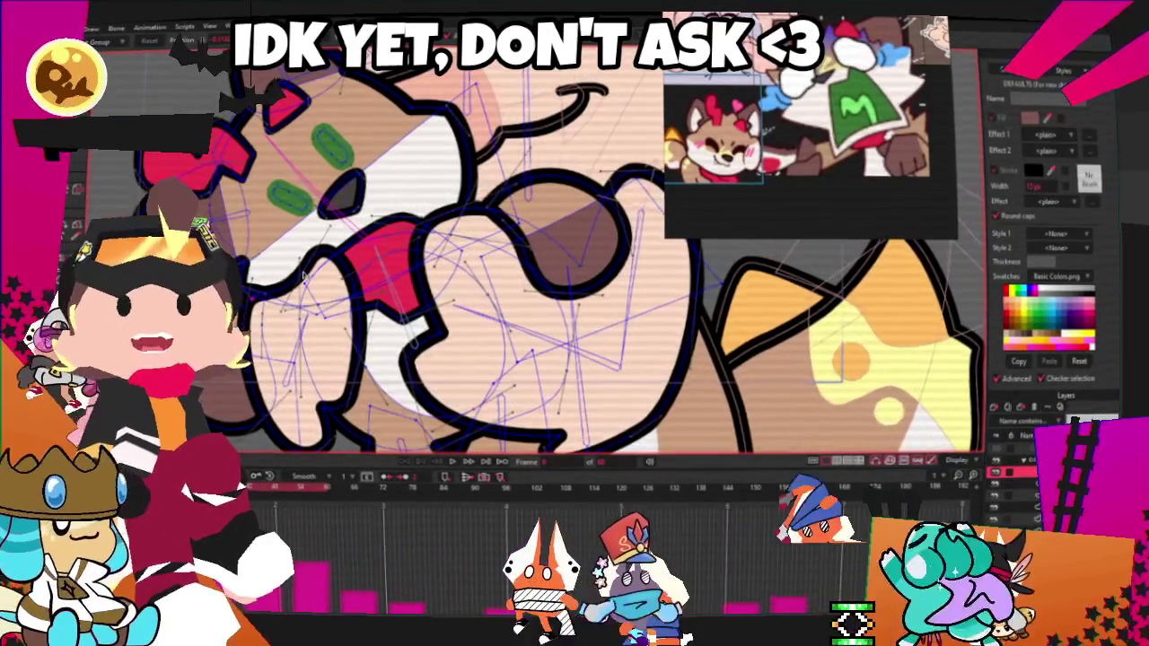
click(464, 458)
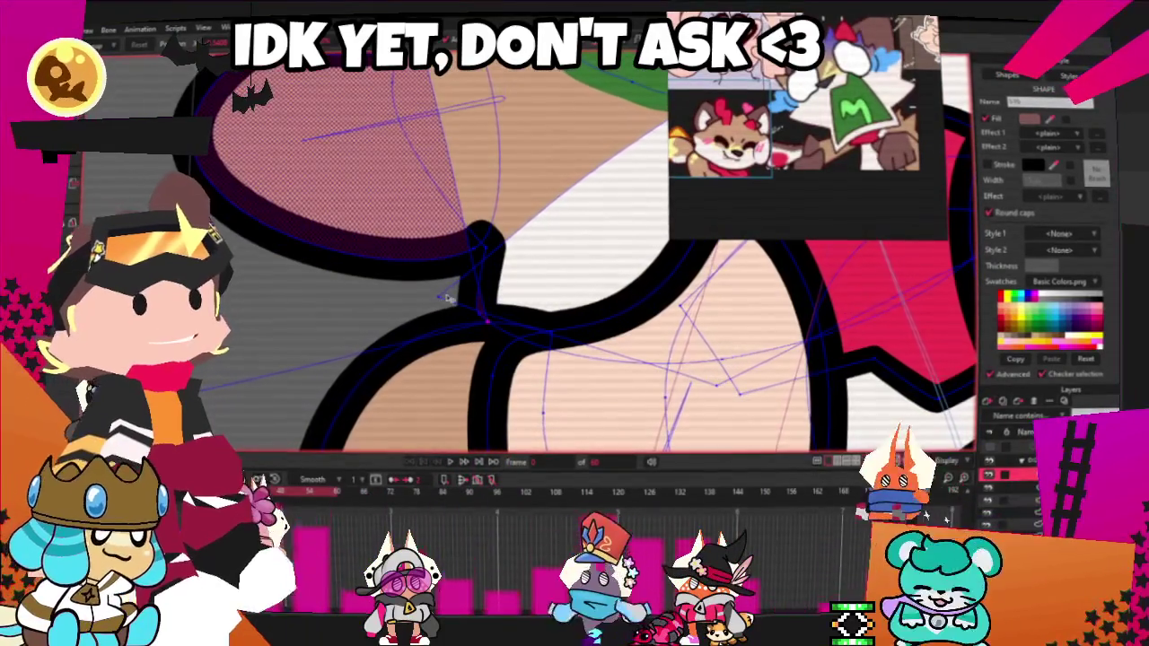
click(441, 298)
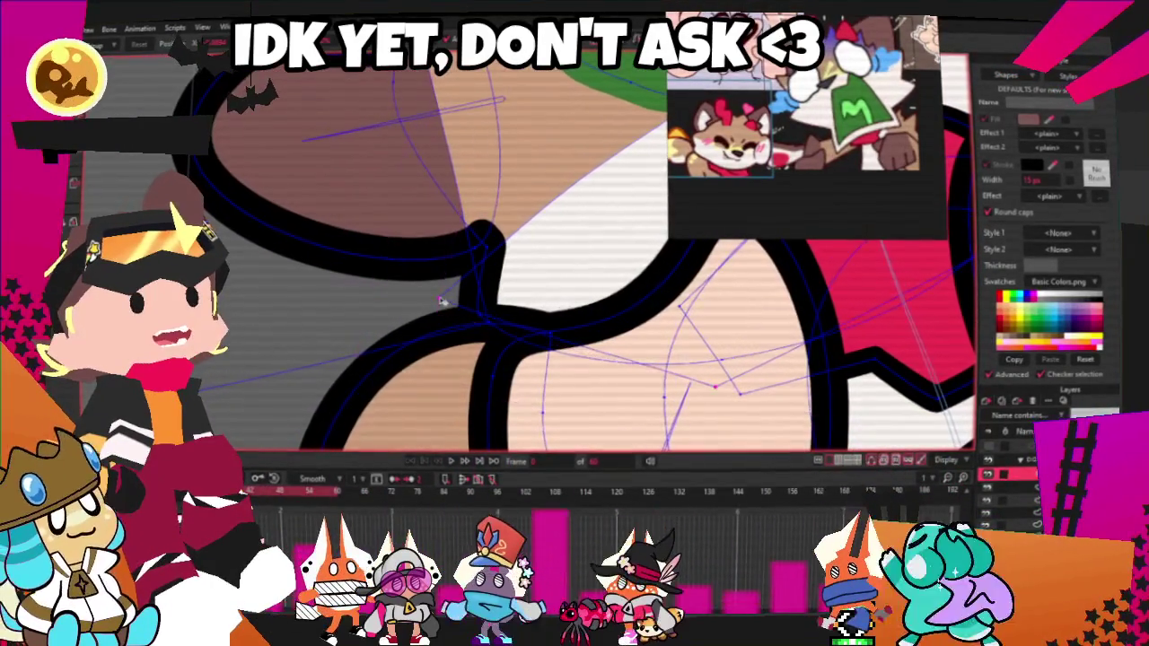
click(481, 251)
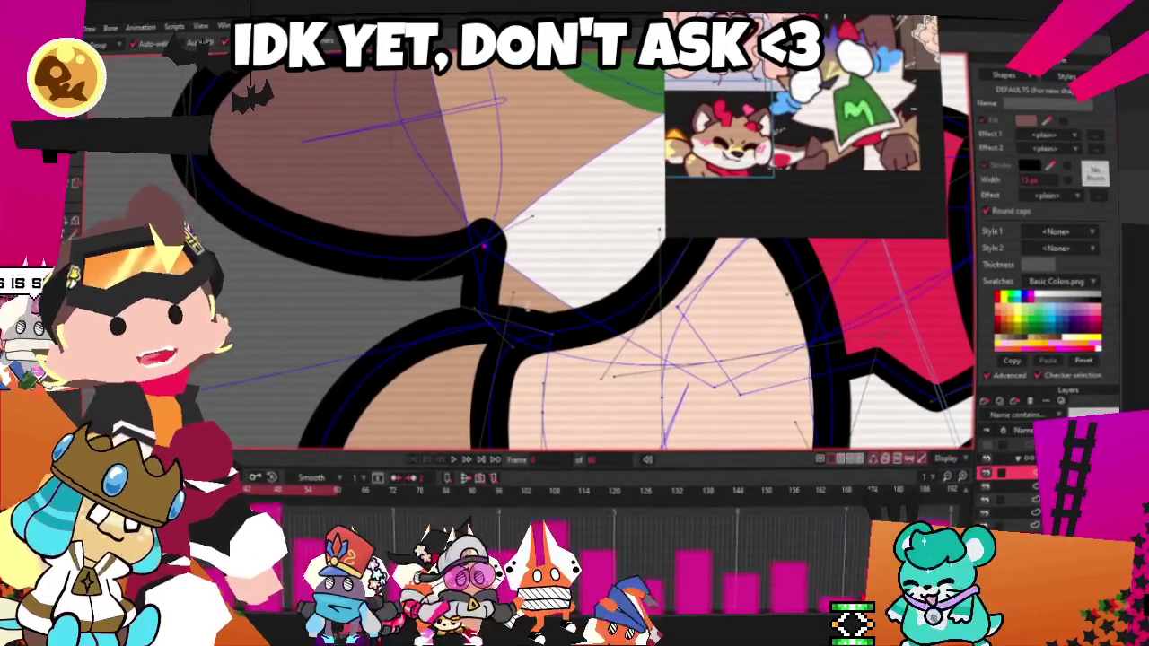
scroll(502, 270, down, 3)
scroll(503, 269, down, 3)
scroll(503, 269, down, 2)
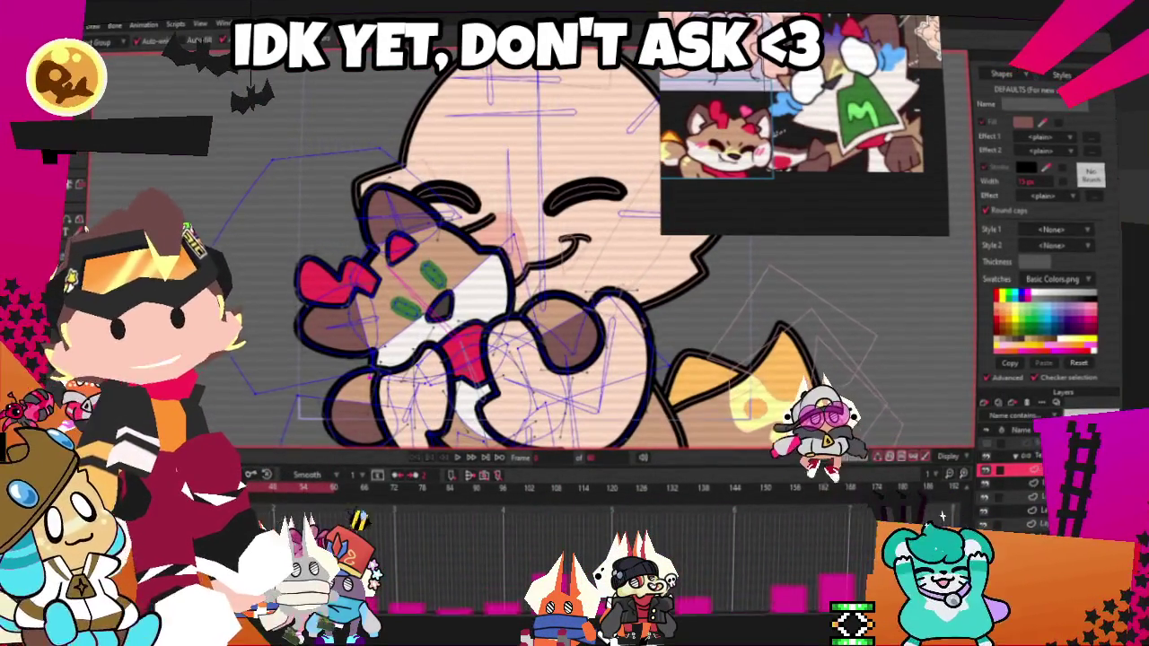
key(space)
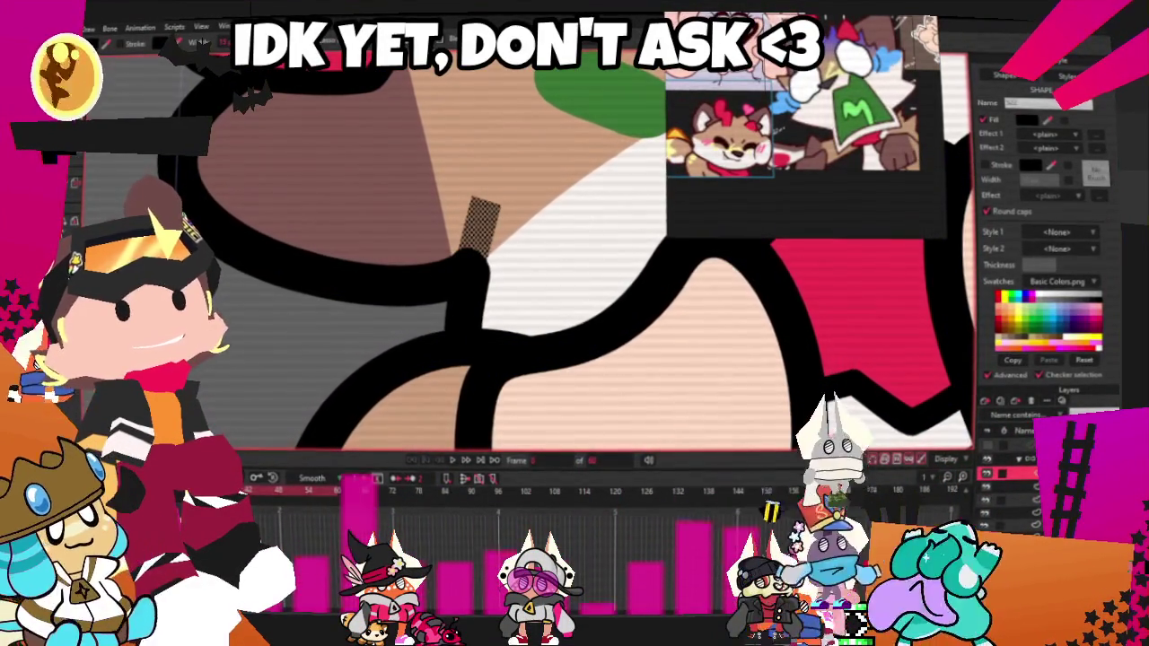
- Drag the black outline shape's pointed tip down to the line junction and zoom to check it
click(695, 359)
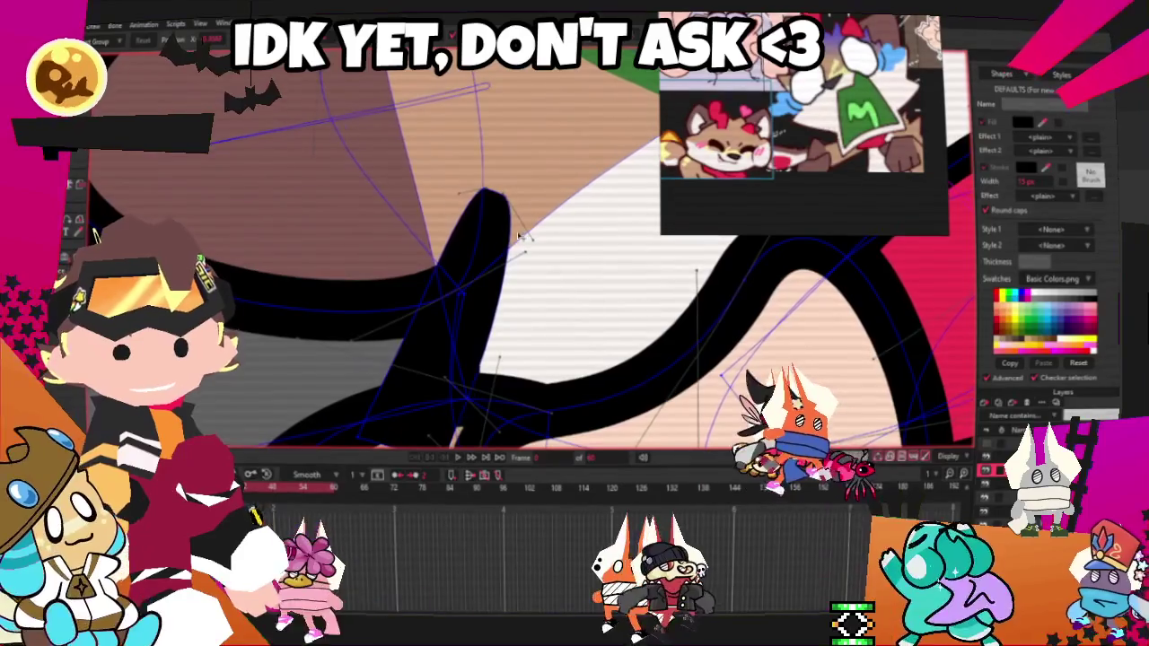
mouse_move(483, 197)
mouse_down()
mouse_move(464, 271)
mouse_move(487, 278)
mouse_up()
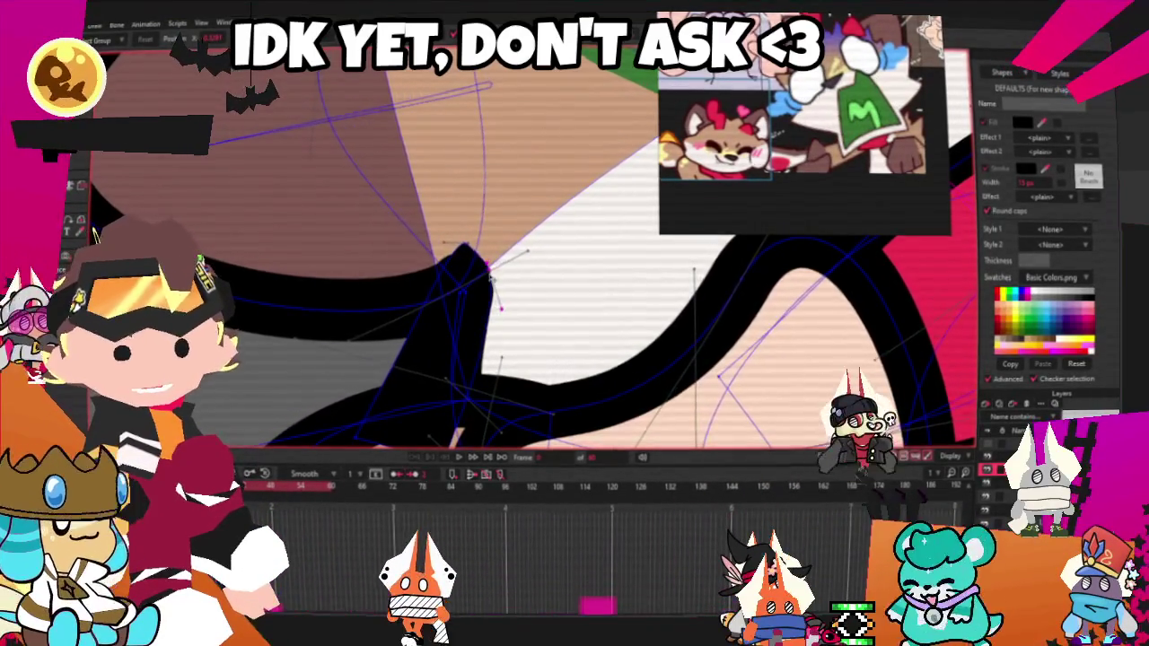
scroll(490, 280, down, 2)
scroll(422, 212, up, 2)
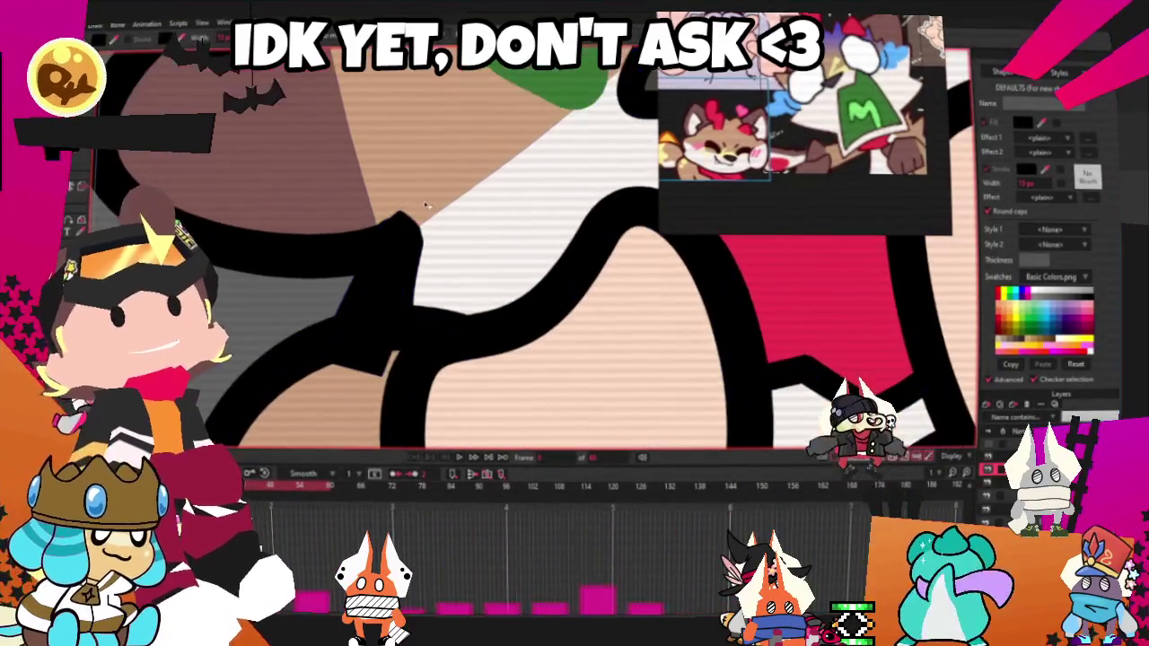
scroll(411, 227, down, 2)
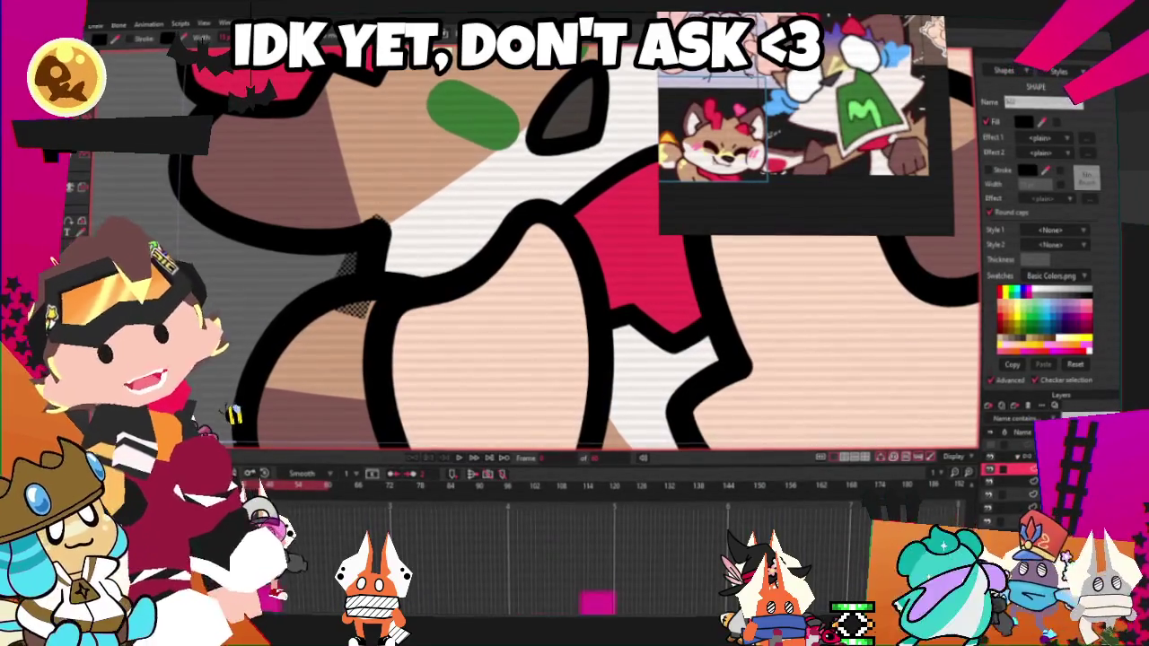
scroll(475, 93, down, 3)
scroll(475, 93, up, 1)
scroll(474, 93, up, 2)
scroll(430, 126, up, 1)
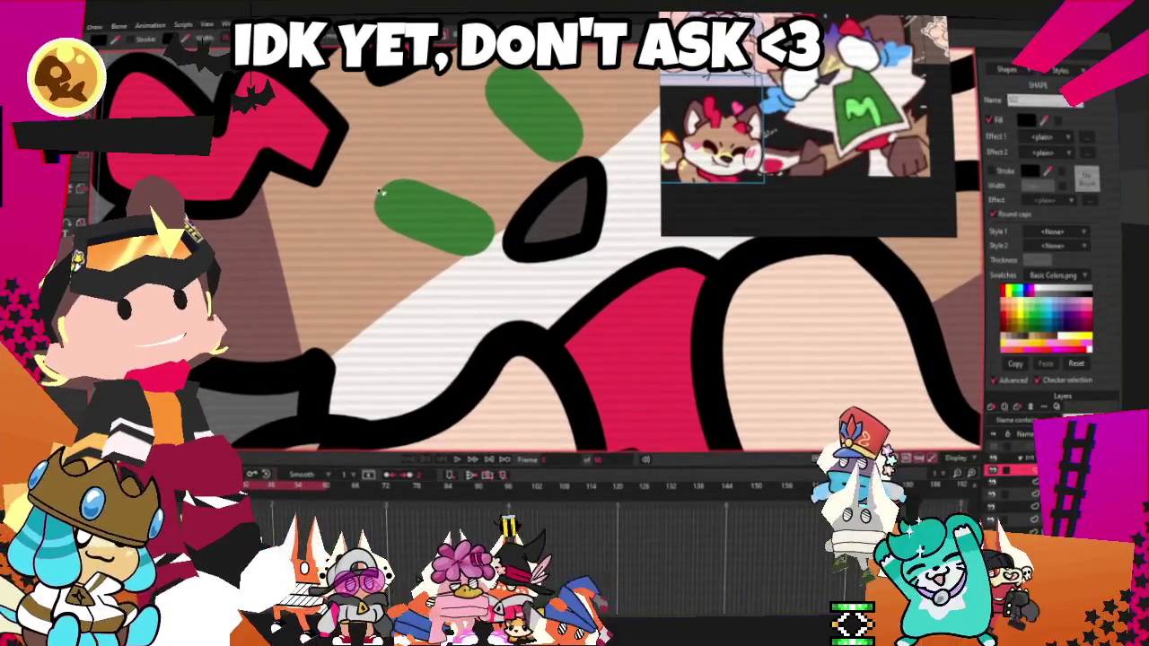
scroll(369, 270, down, 1)
scroll(369, 270, down, 1)
scroll(370, 270, down, 2)
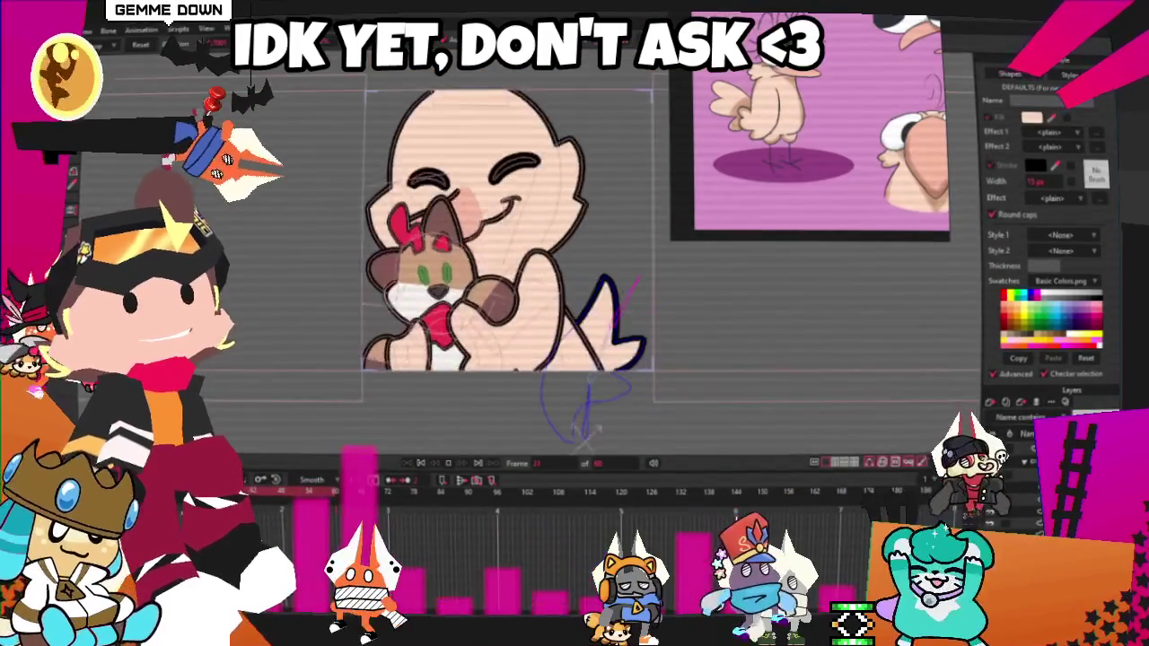
- Zoom out and switch off the calico layer's visibility in the Layers panel
scroll(554, 219, down, 2)
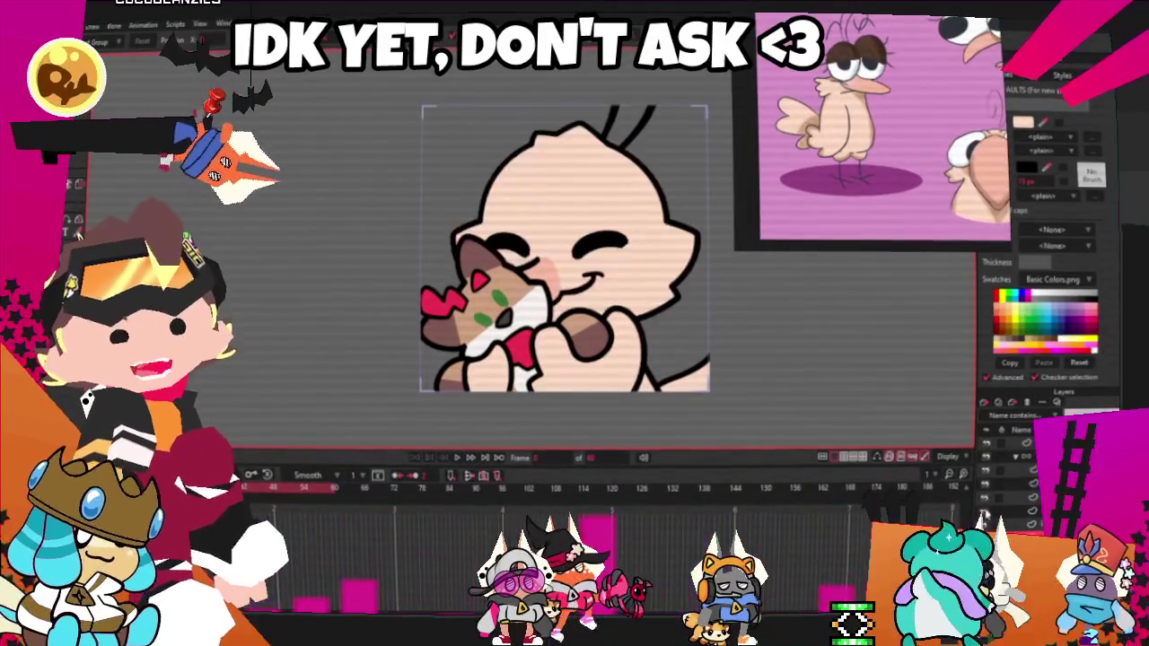
click(991, 496)
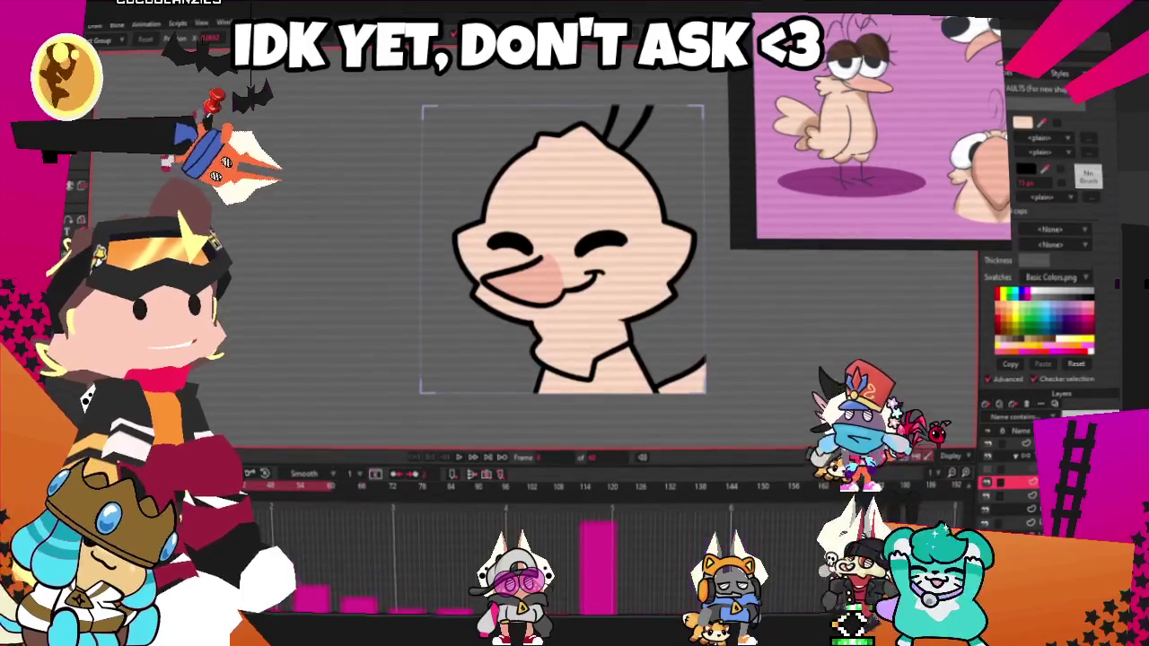
- Reveal the face curves with T and reshape the outline along the chin and neck
scroll(574, 251, up, 2)
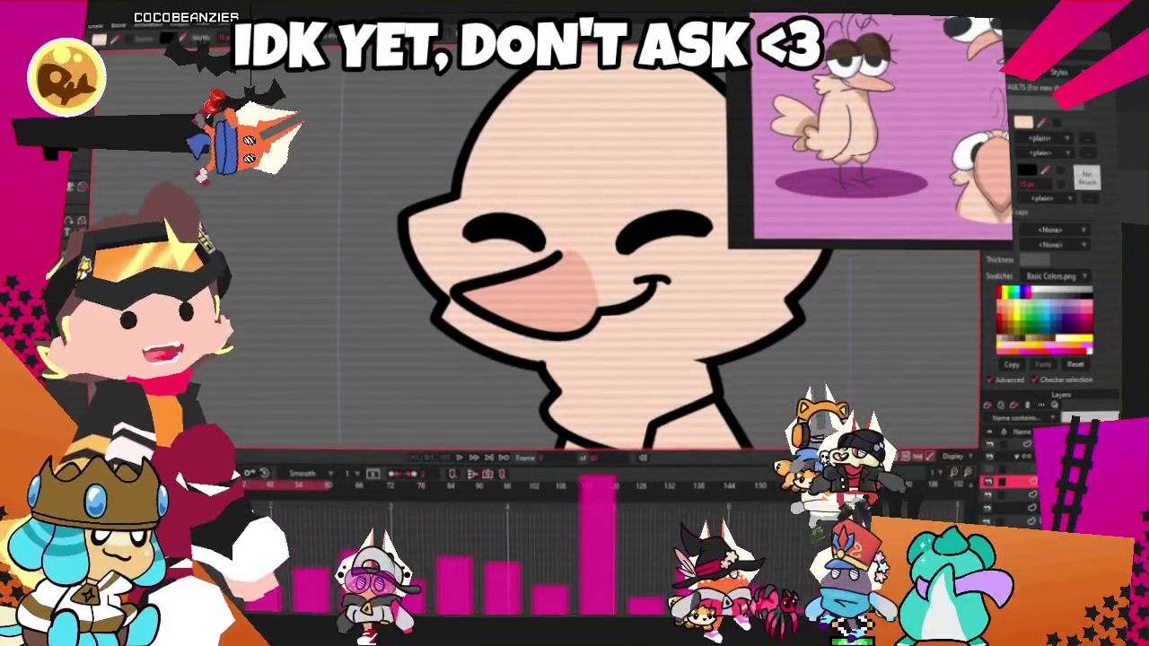
scroll(227, 212, up, 1)
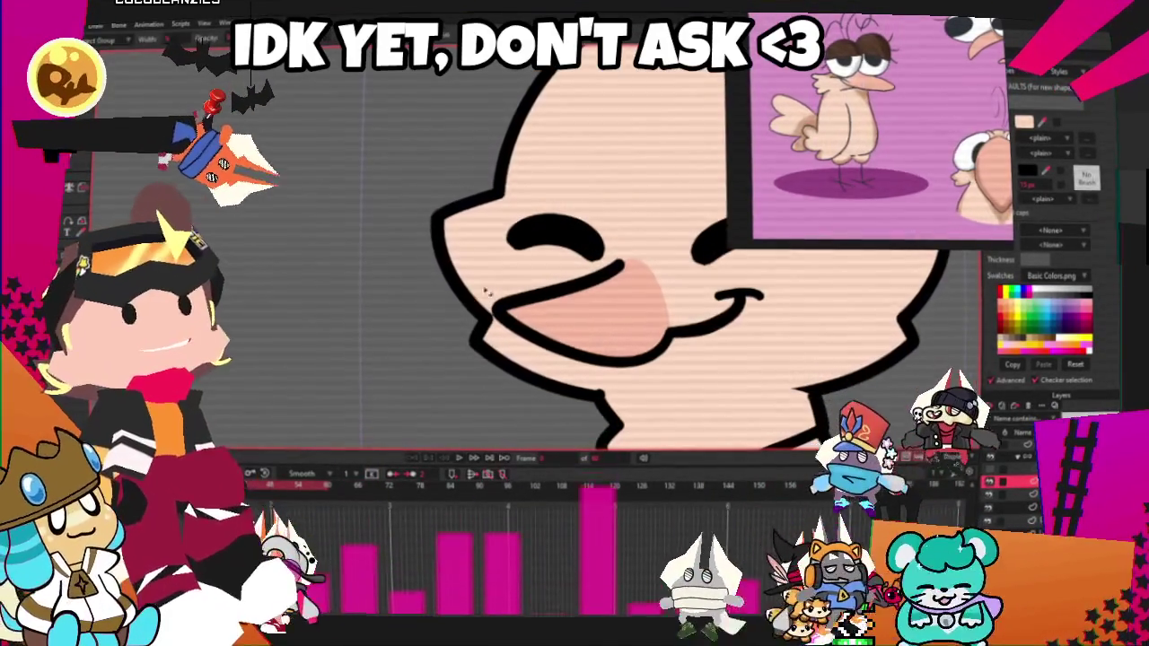
key(t)
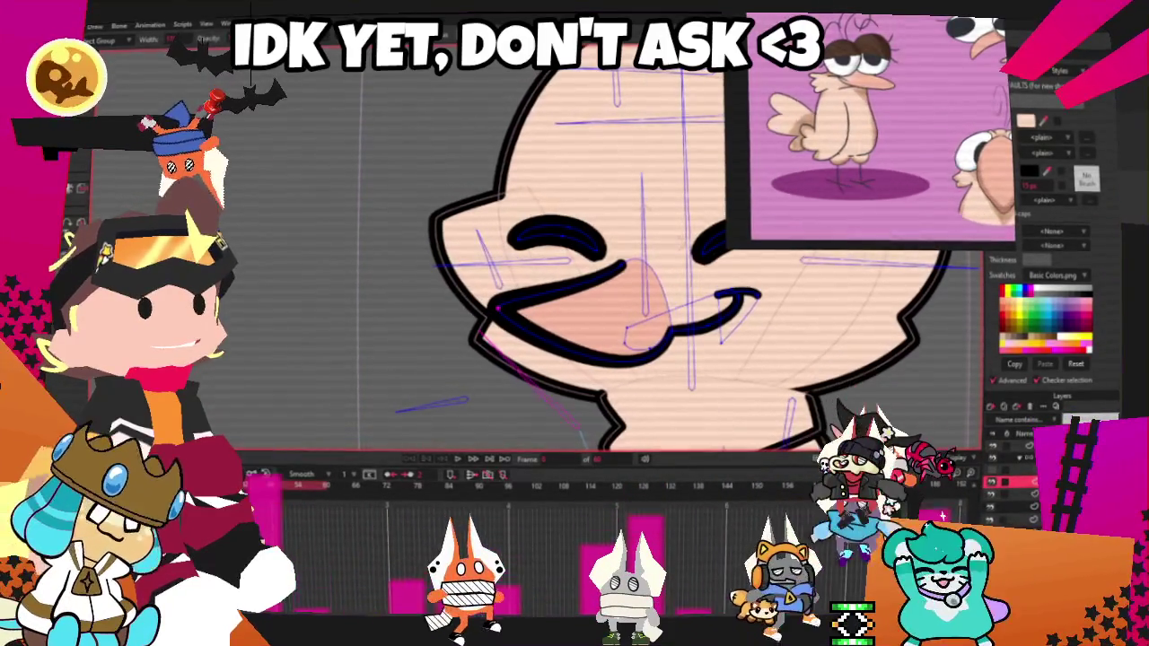
scroll(496, 303, up, 2)
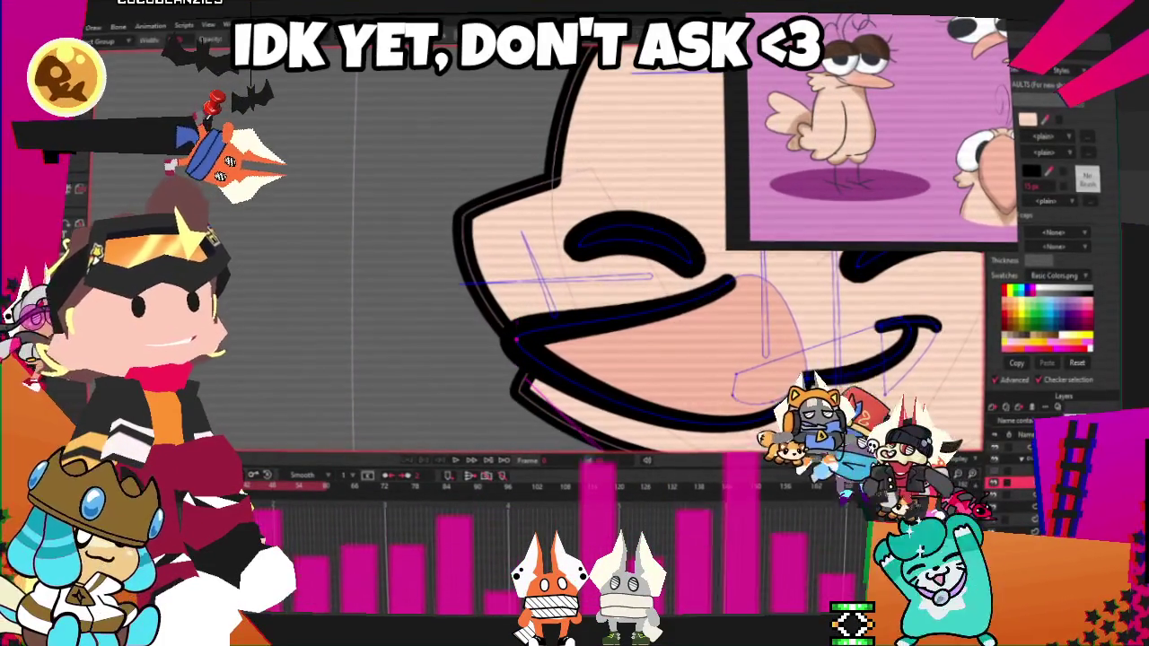
scroll(387, 284, down, 2)
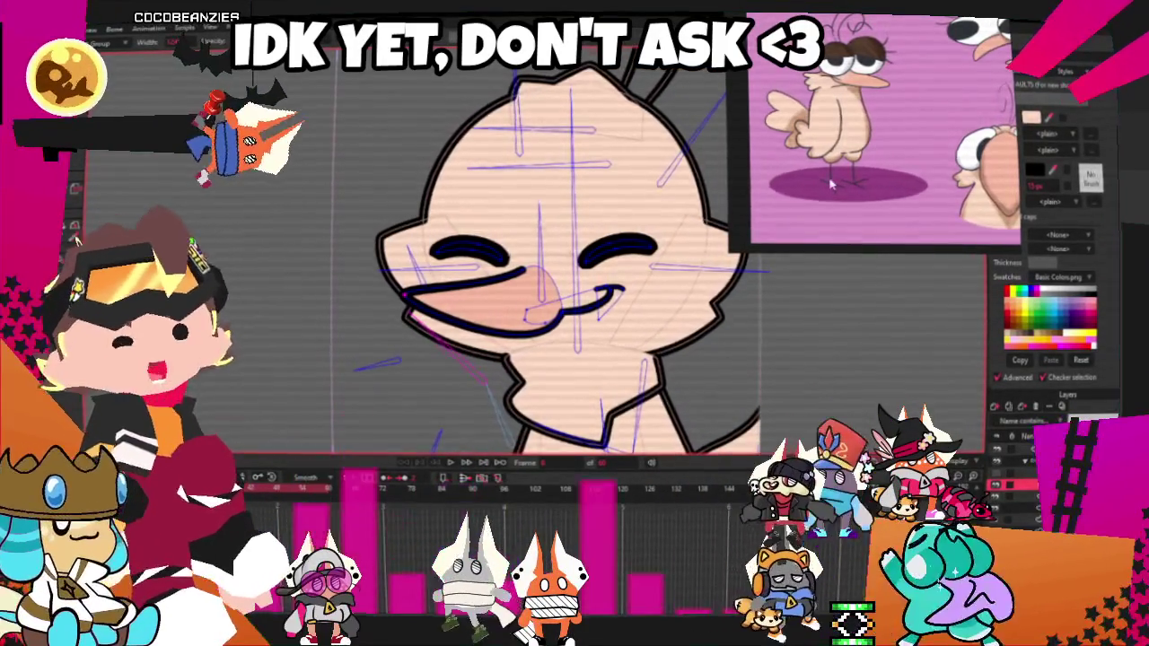
scroll(485, 251, down, 2)
drag(446, 307, 557, 321)
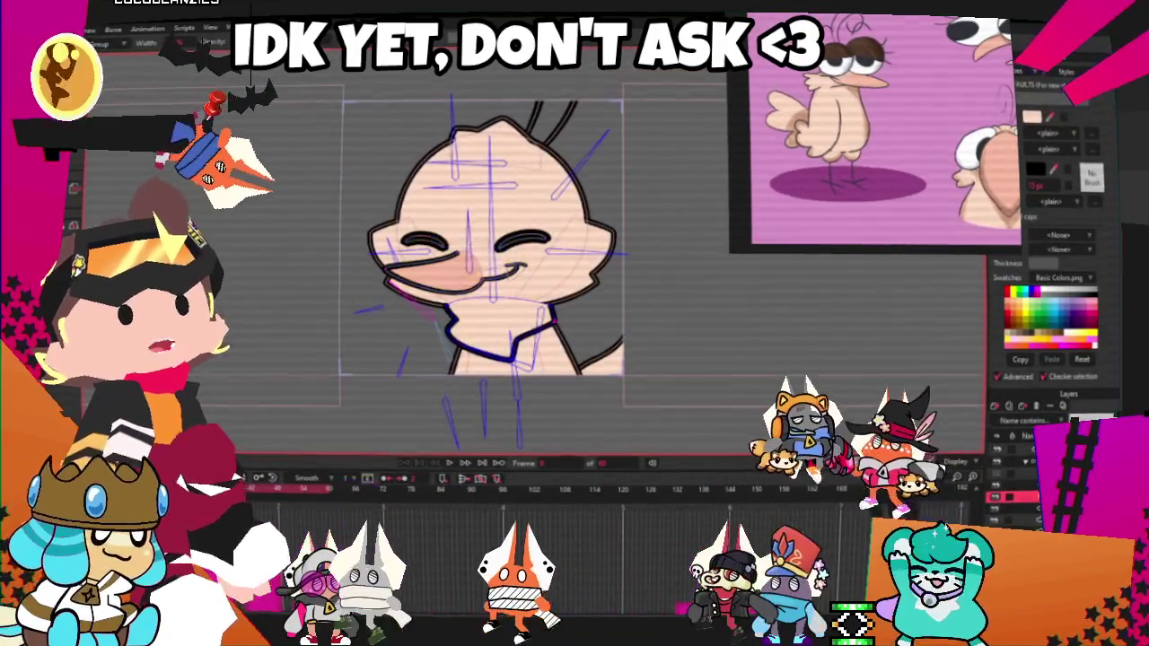
- Zoom in and out to inspect the reshaped chin and face outline
scroll(428, 202, up, 3)
scroll(428, 202, down, 1)
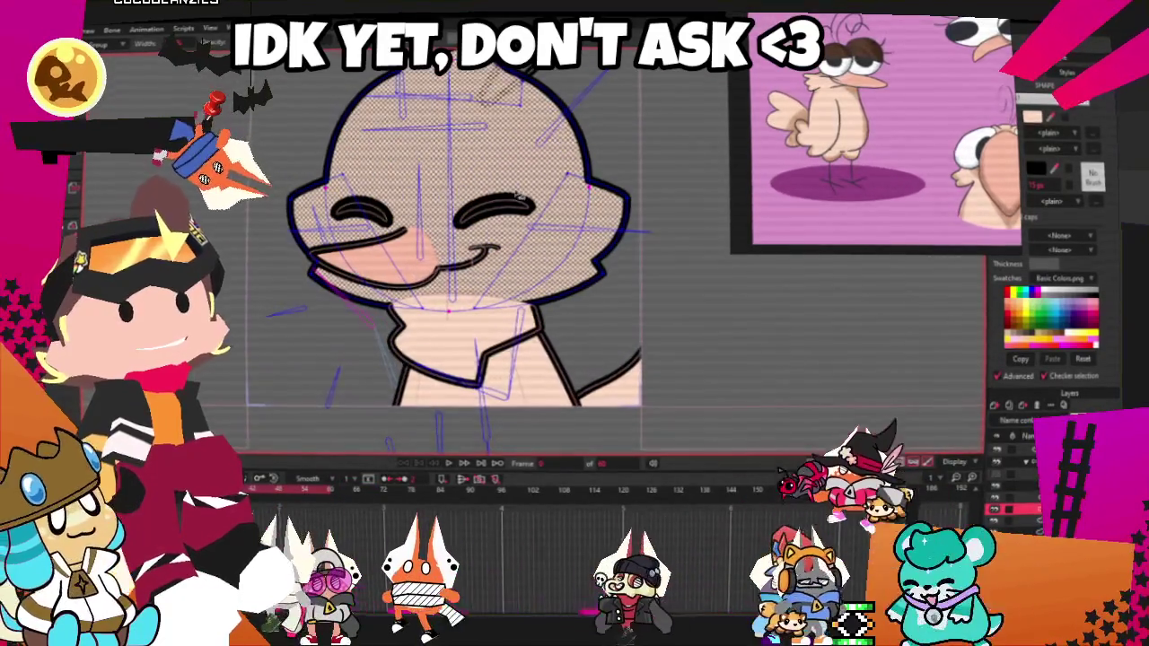
scroll(518, 192, up, 1)
scroll(664, 238, up, 1)
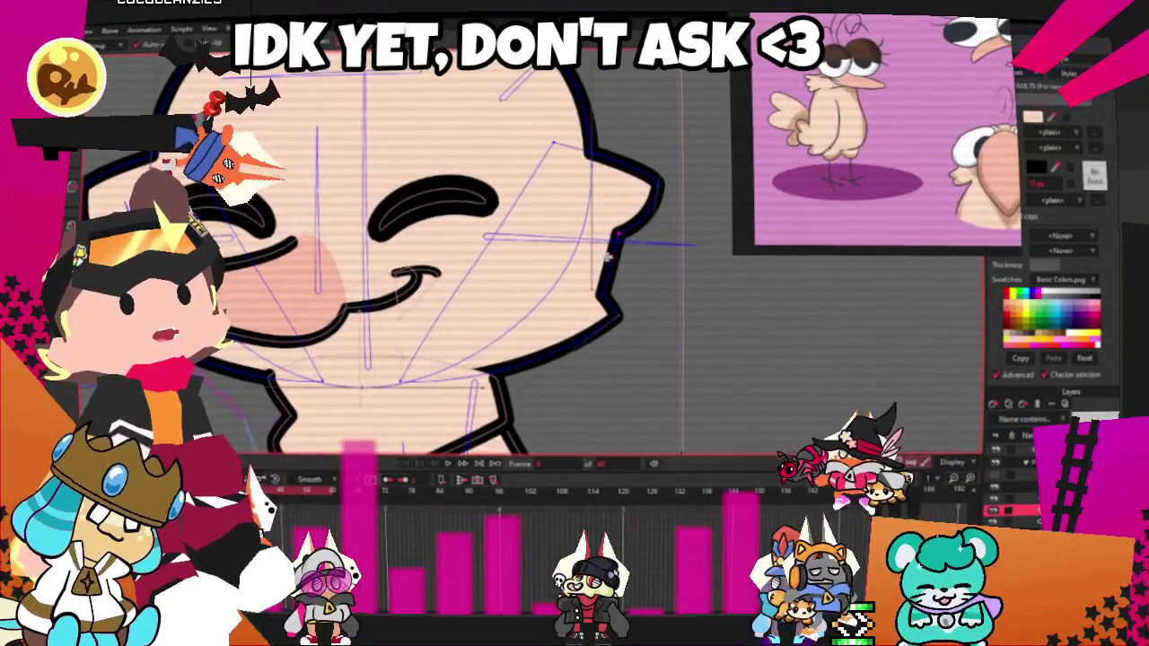
scroll(607, 255, down, 1)
scroll(606, 256, up, 1)
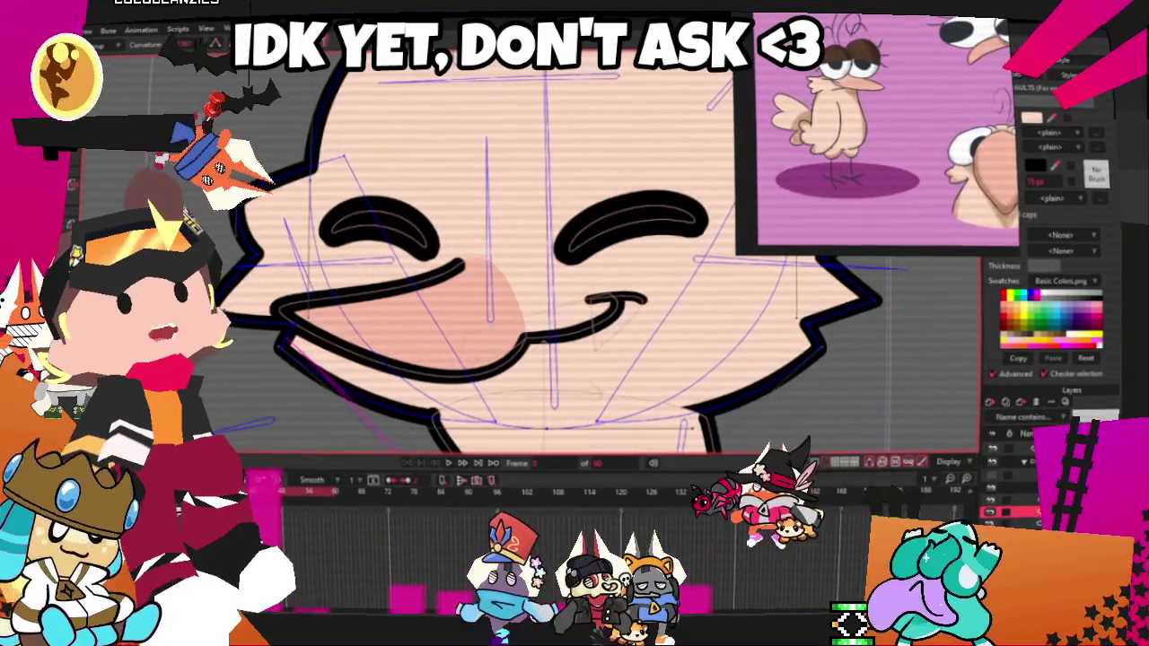
scroll(297, 283, up, 2)
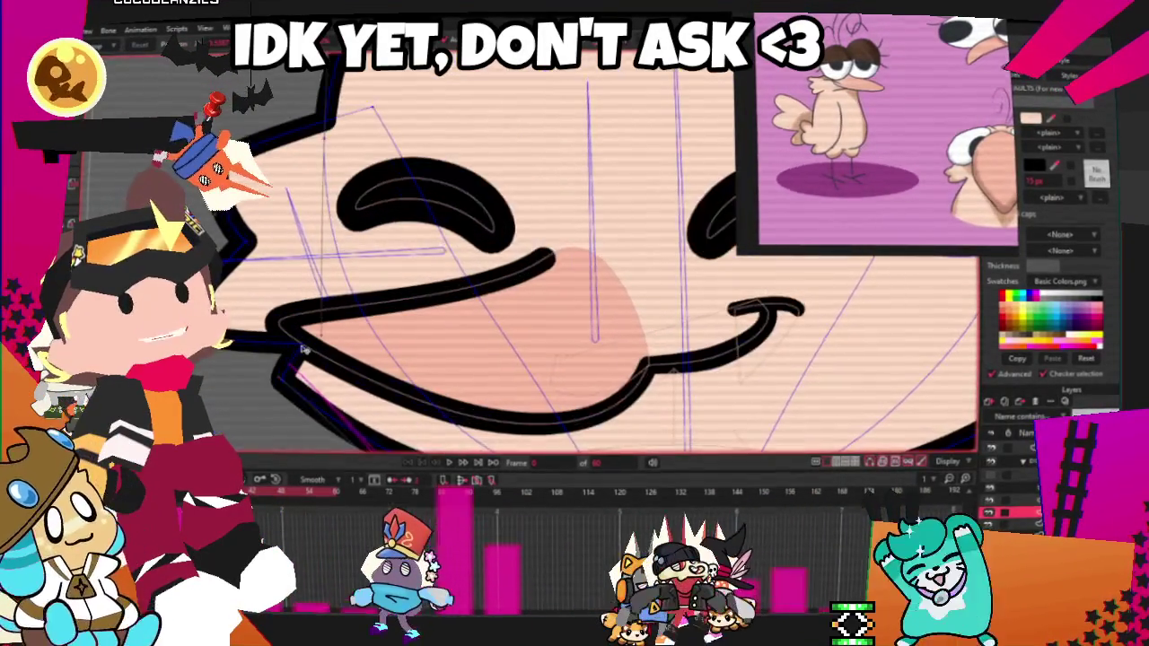
scroll(296, 333, up, 1)
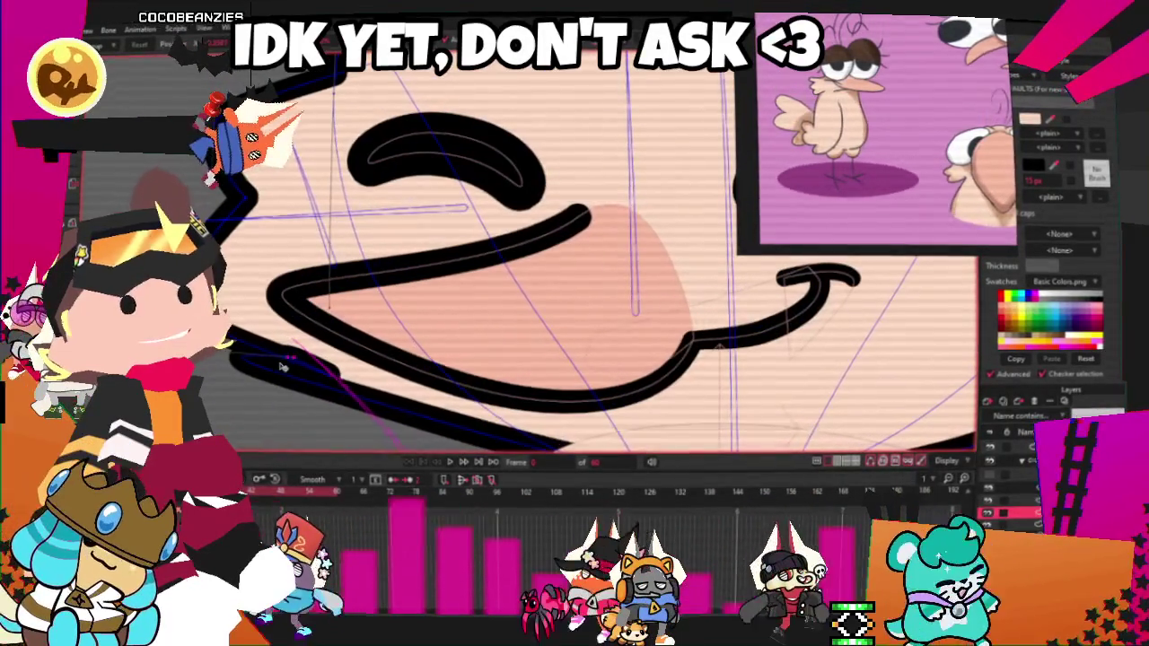
scroll(326, 429, down, 3)
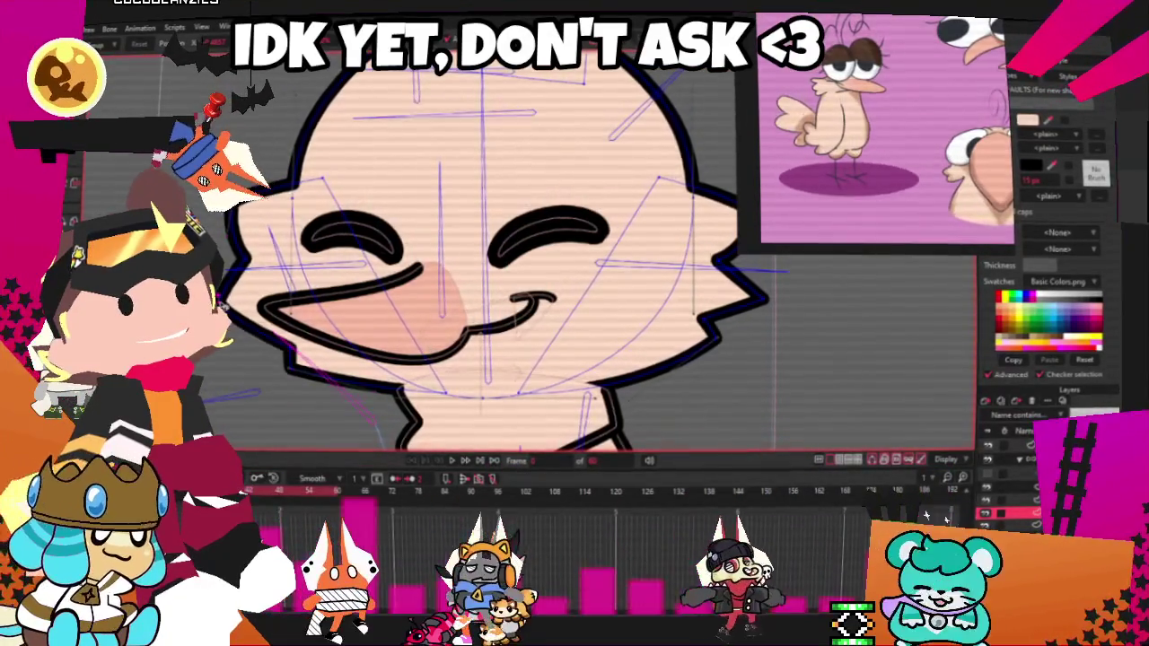
scroll(528, 322, down, 3)
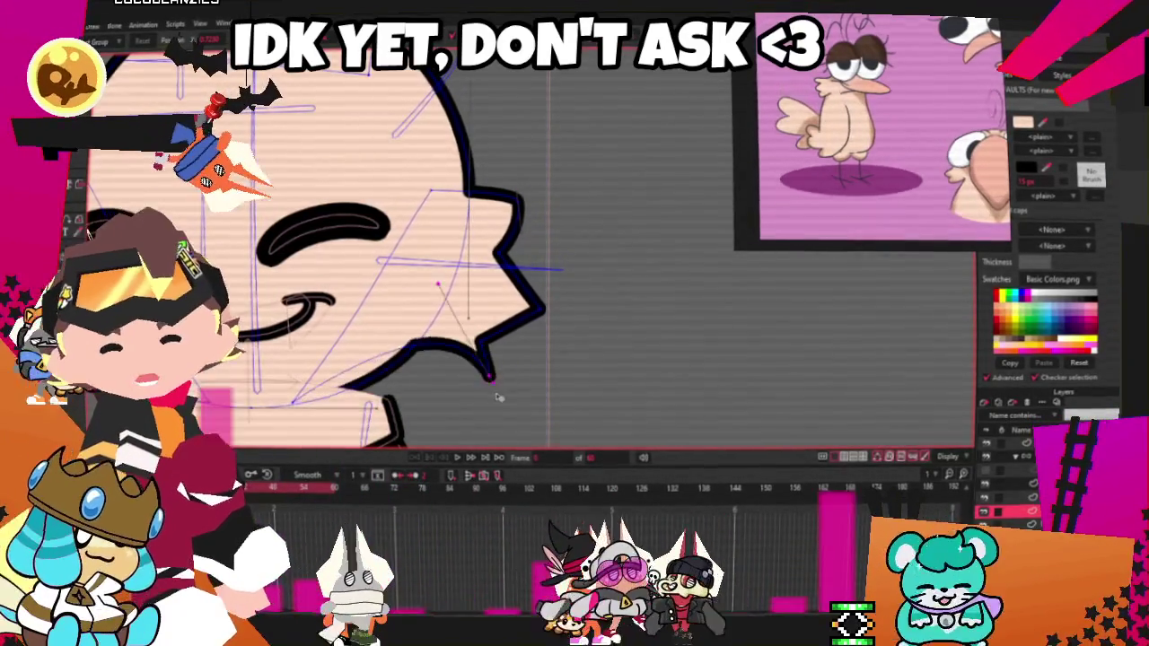
scroll(467, 392, up, 2)
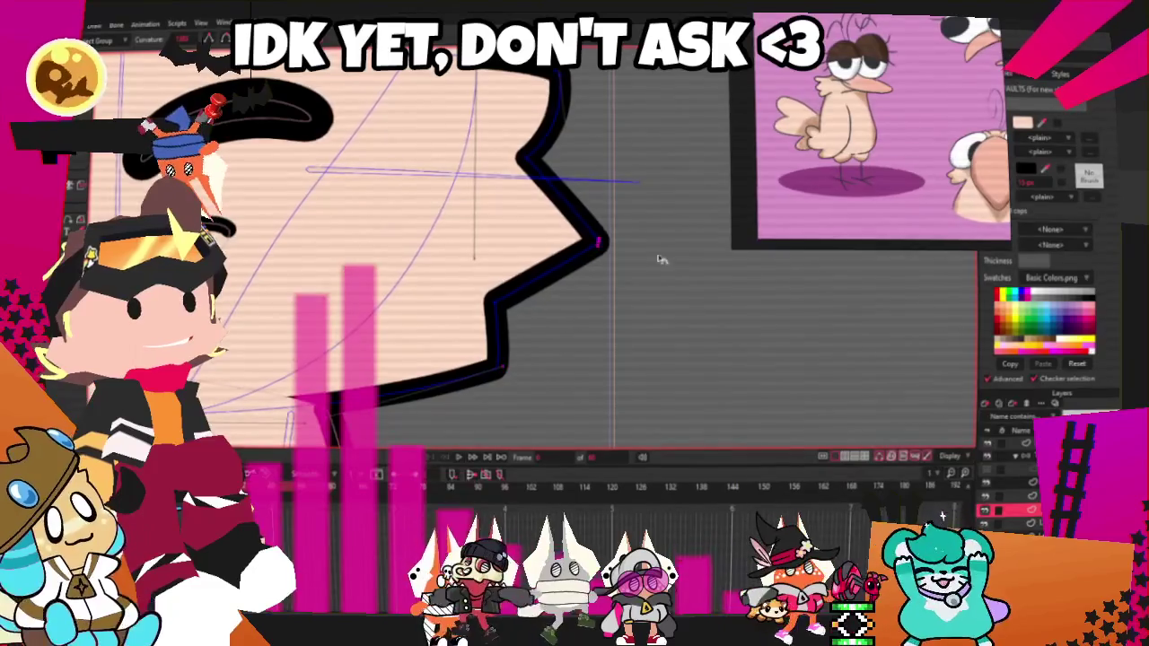
scroll(574, 269, down, 3)
scroll(839, 358, up, 3)
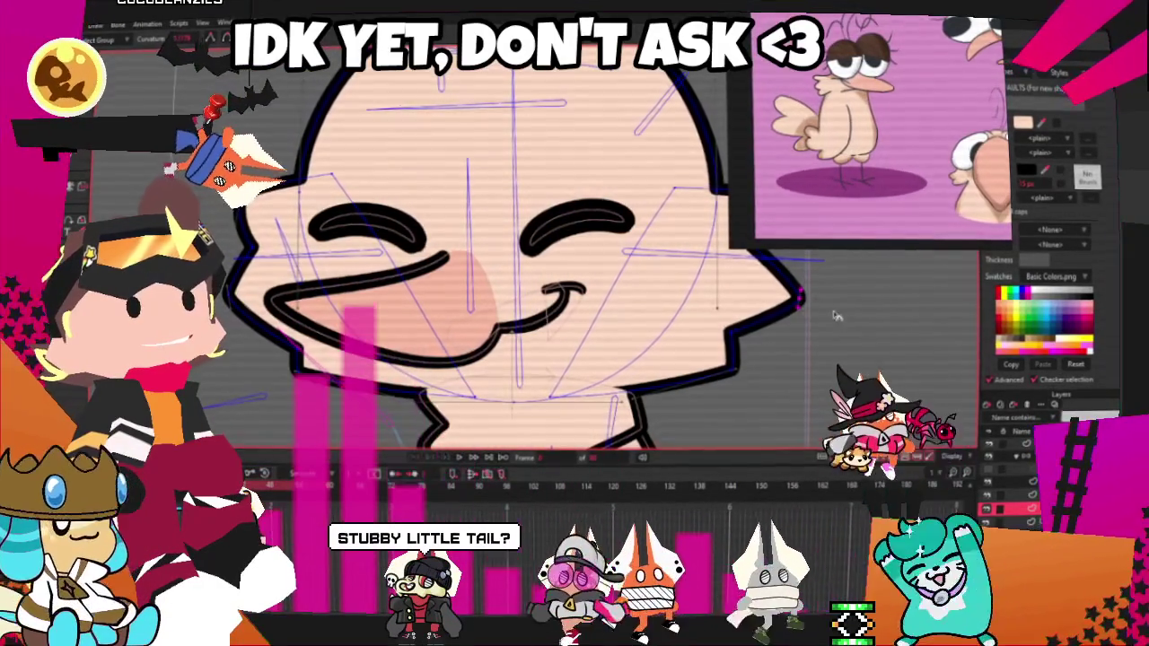
scroll(910, 352, down, 3)
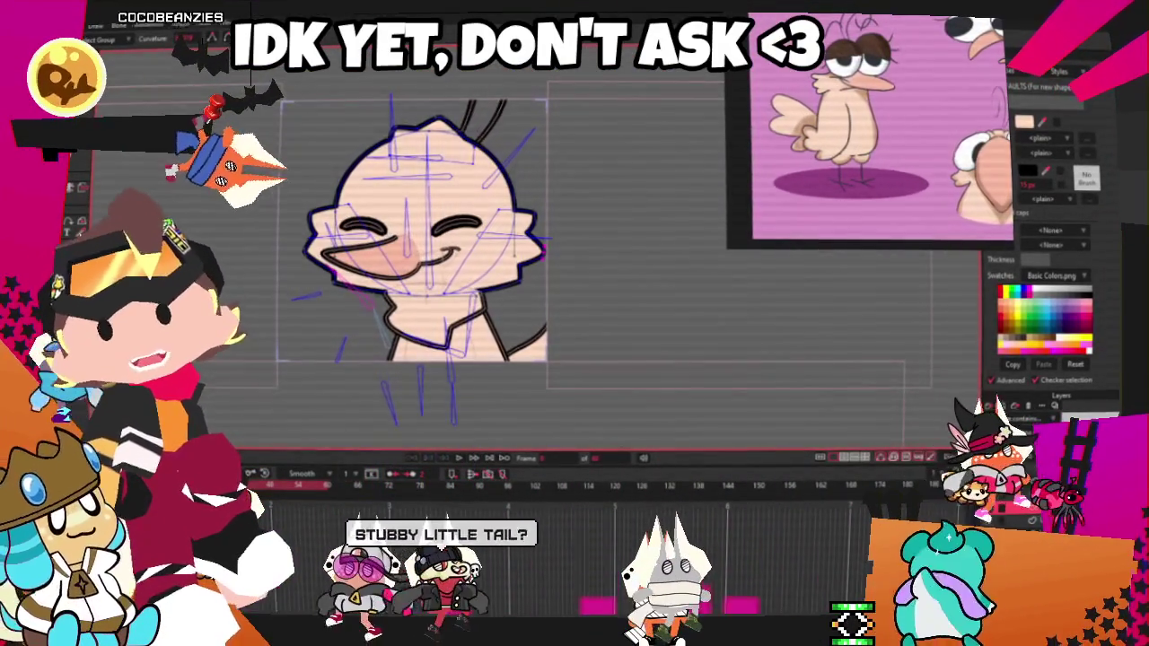
- Pull the left side of the chibi's face outline inward to narrow the cheek
scroll(482, 307, up, 3)
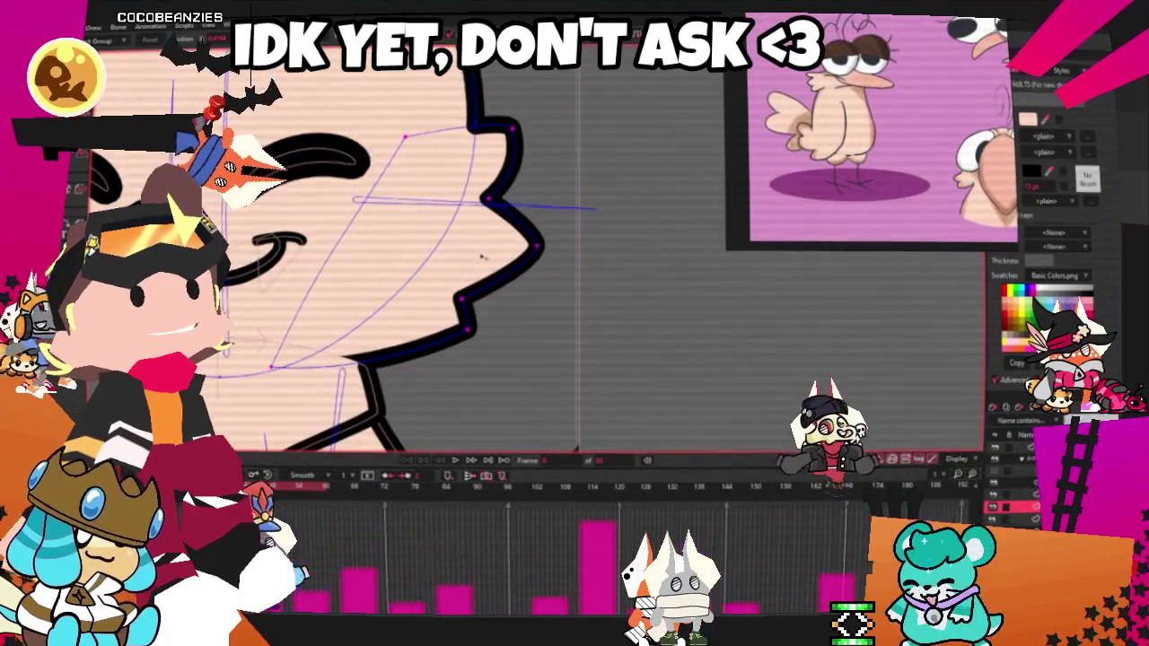
scroll(557, 269, down, 3)
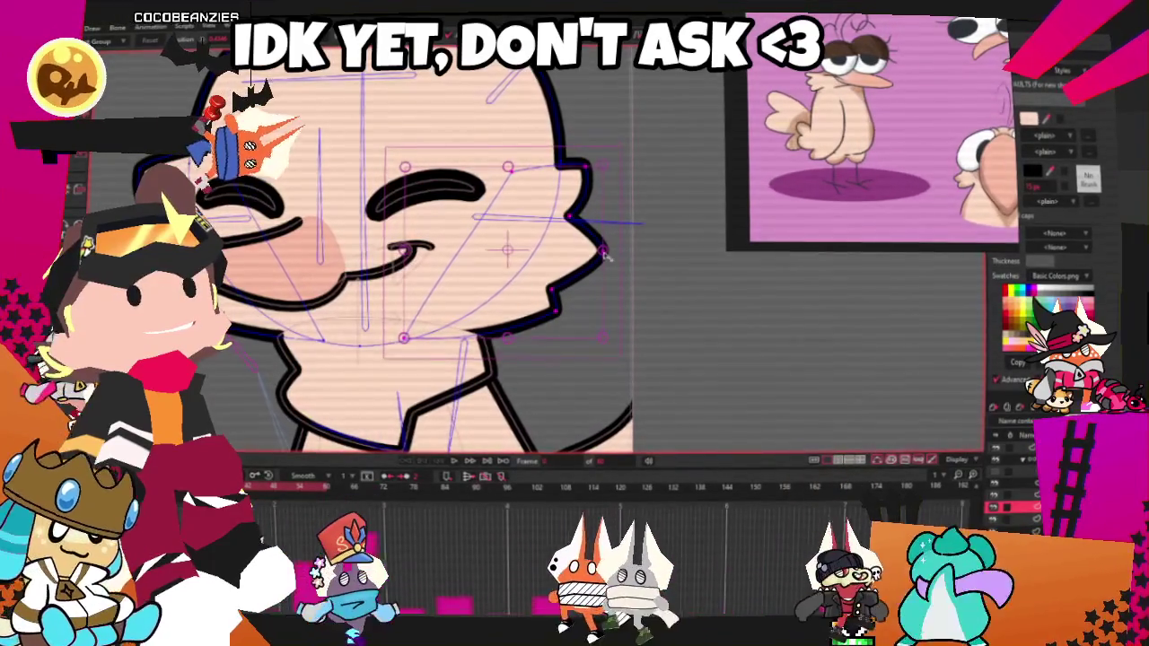
scroll(454, 462, up, 2)
scroll(454, 462, down, 3)
scroll(485, 349, up, 3)
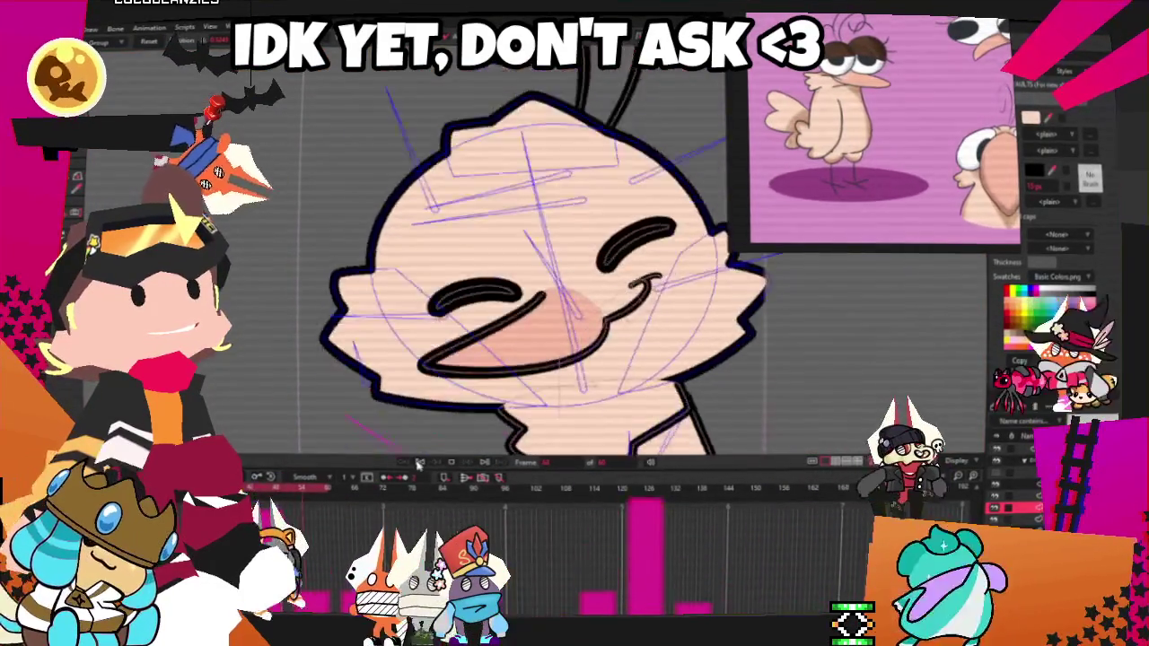
scroll(383, 298, up, 2)
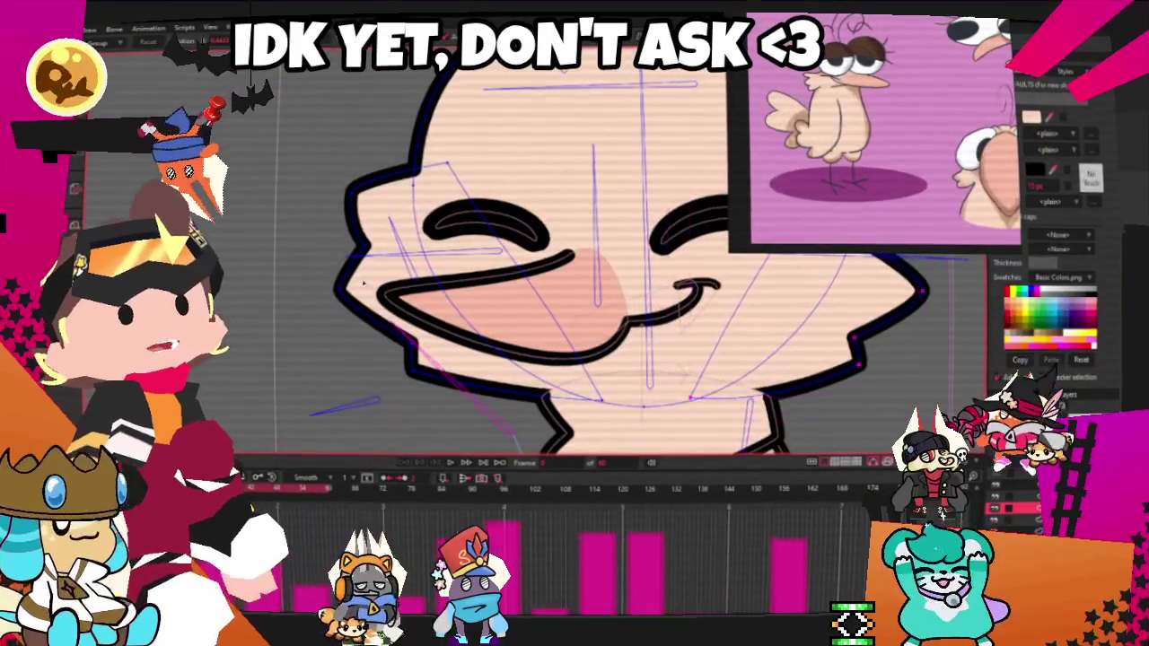
drag(383, 298, 368, 283)
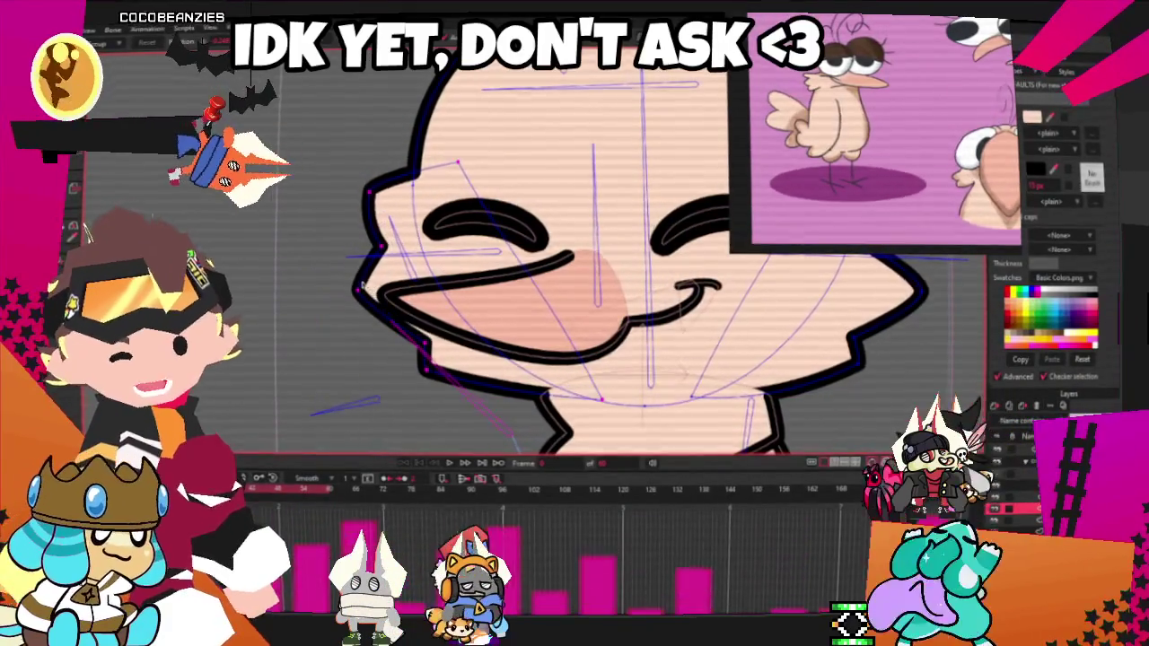
scroll(377, 323, down, 2)
scroll(390, 375, down, 2)
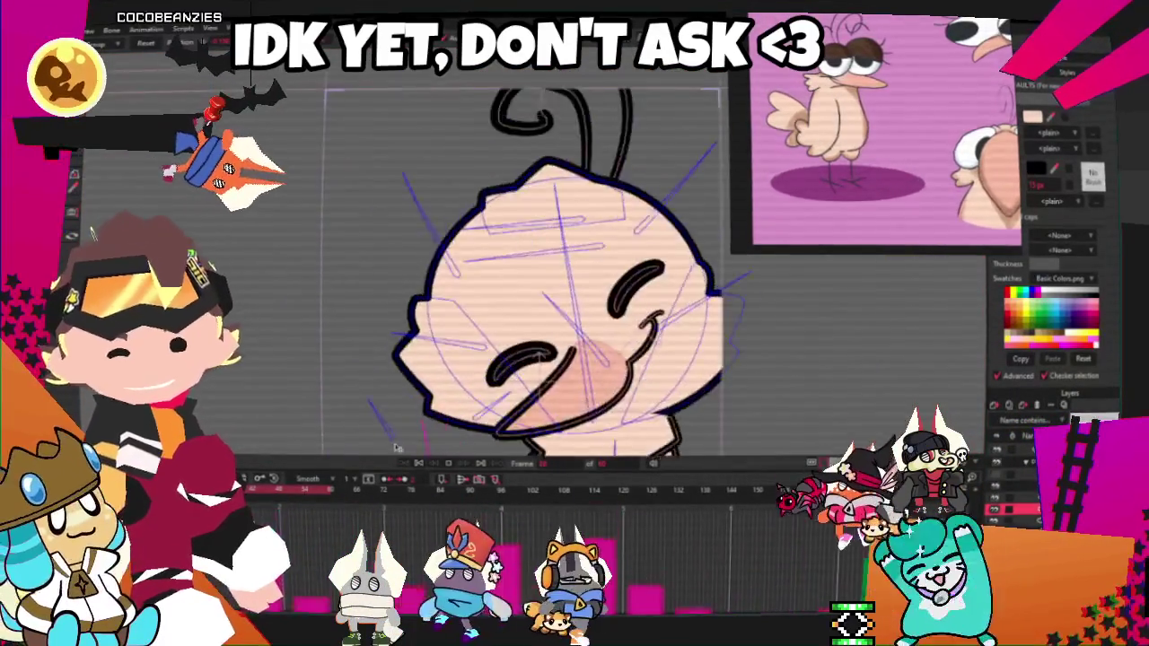
scroll(396, 443, up, 3)
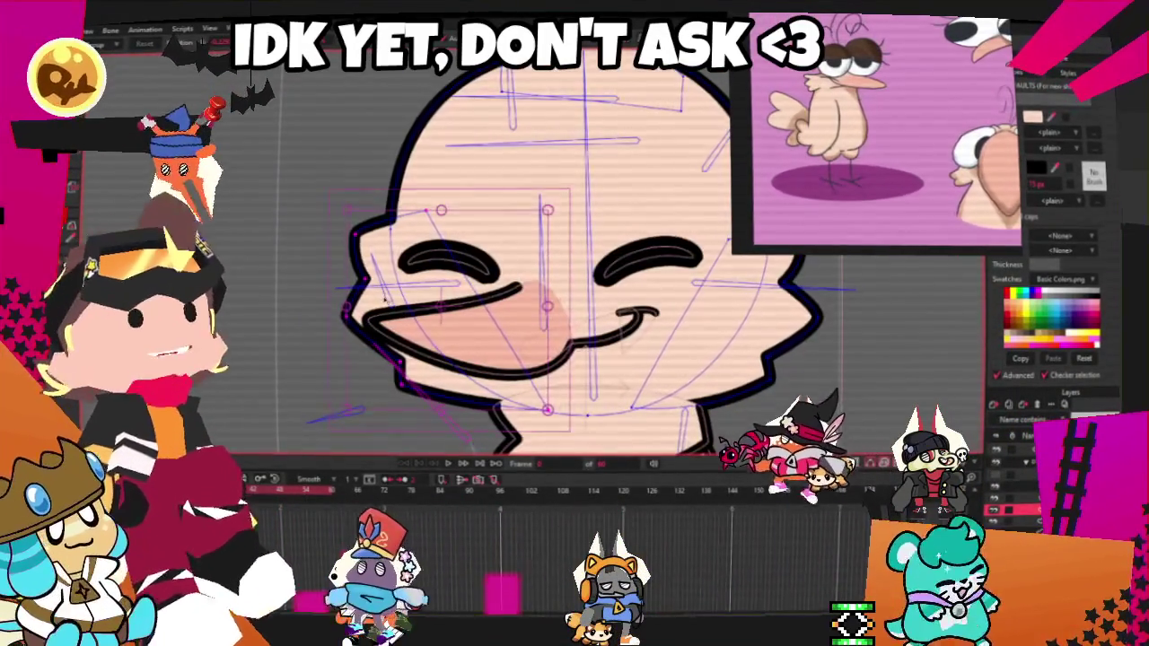
- Deselect, play the hug animation, then stop and rewind to frame 0
click(386, 299)
click(449, 465)
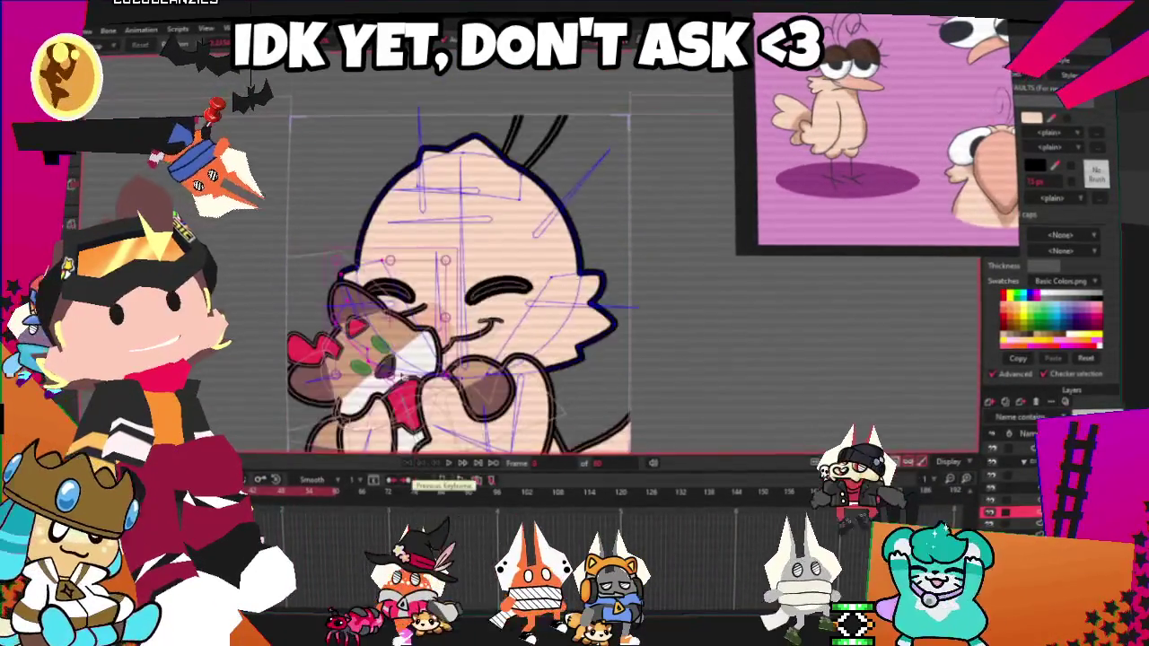
click(421, 464)
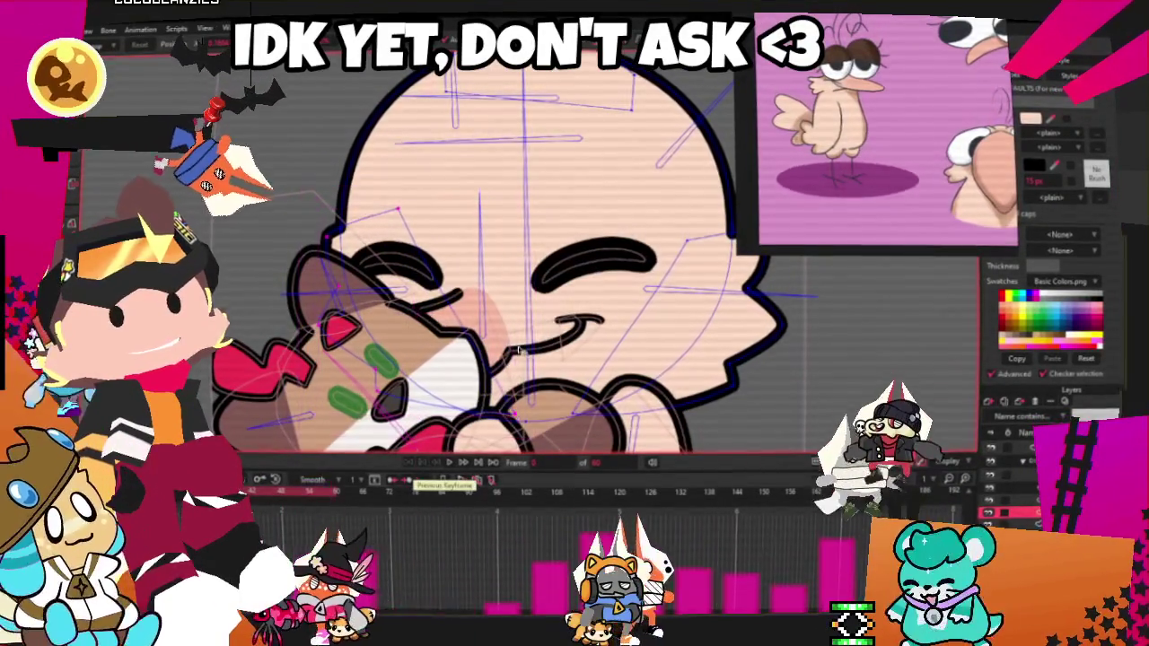
- Select the head's right outline, then move over to a blank Clip Studio Paint canvas
click(776, 355)
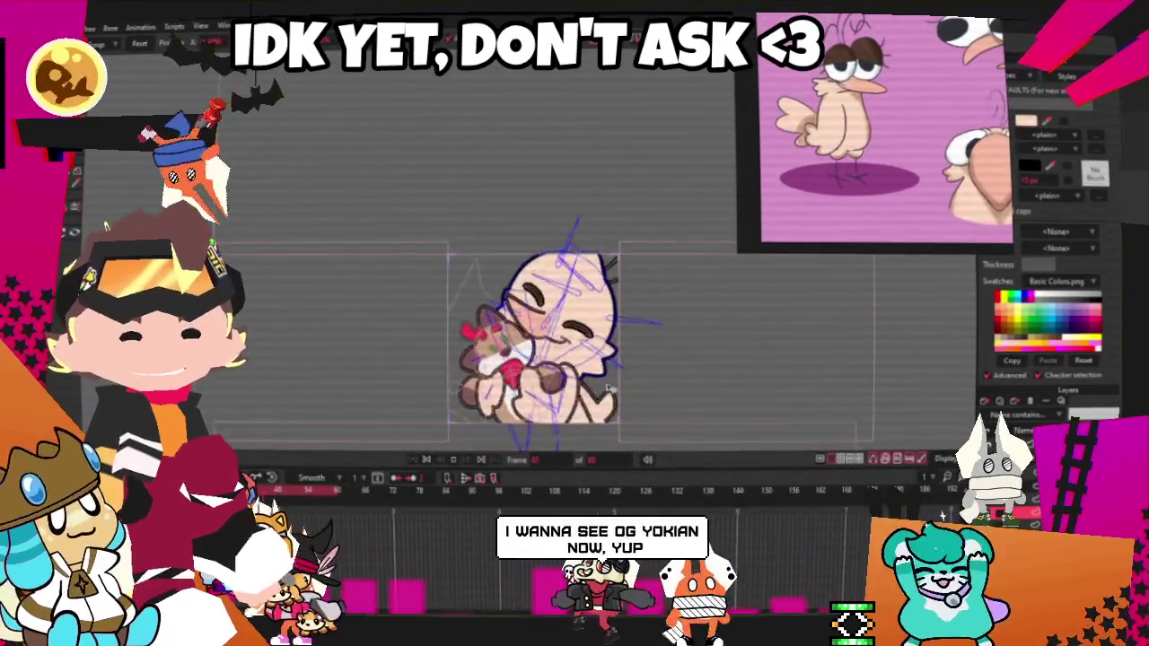
scroll(599, 395, down, 1)
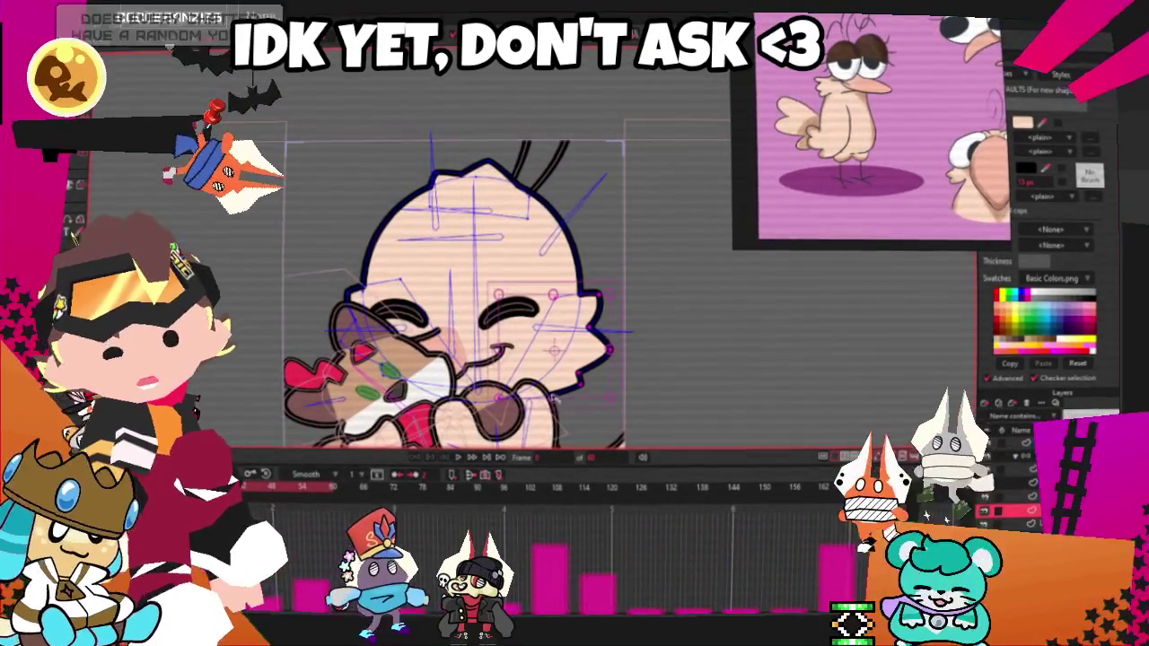
scroll(484, 304, down, 2)
scroll(484, 304, down, 2)
scroll(483, 304, up, 2)
scroll(516, 328, up, 2)
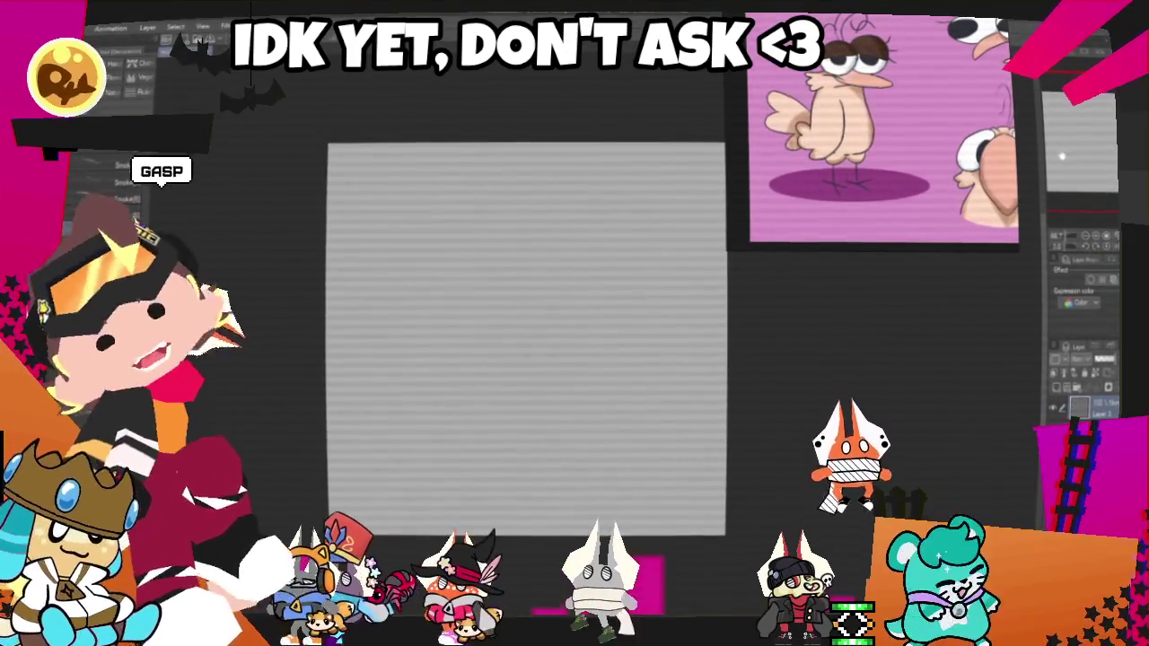
- Sketch a tall-eared cat's head and jaw, shrink it toward the lower-left, and add a curled tail
mouse_move(480, 199)
mouse_down()
mouse_move(481, 294)
mouse_move(393, 309)
mouse_move(438, 375)
mouse_up()
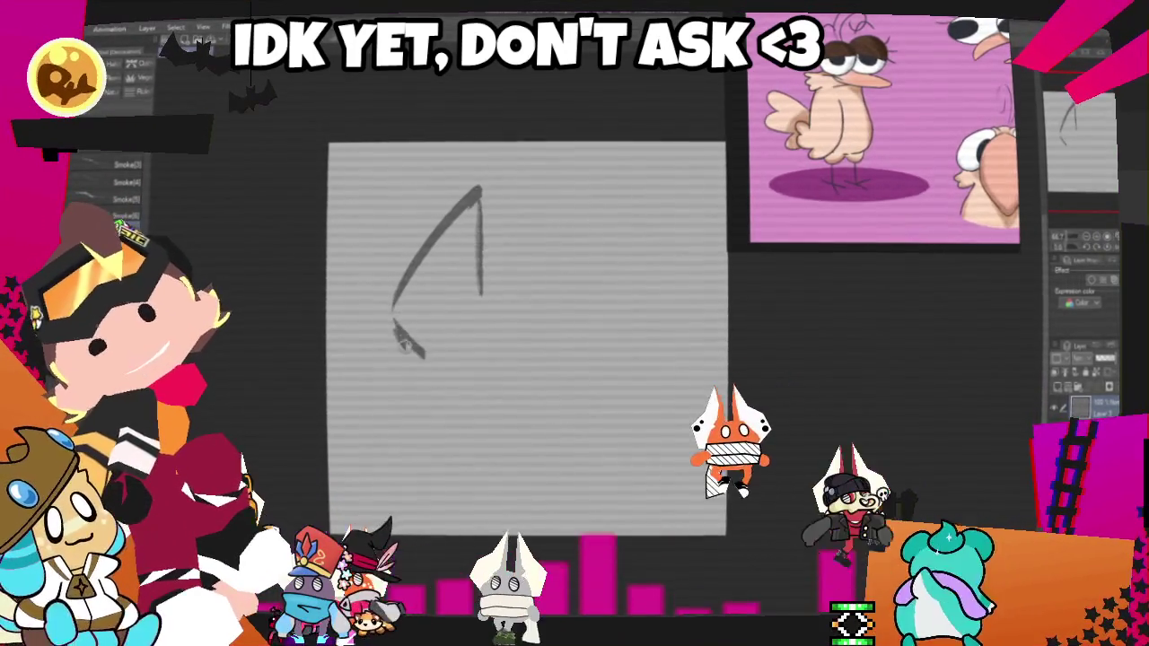
drag(500, 285, 556, 284)
mouse_move(567, 197)
mouse_down()
mouse_move(563, 280)
mouse_move(627, 307)
mouse_up()
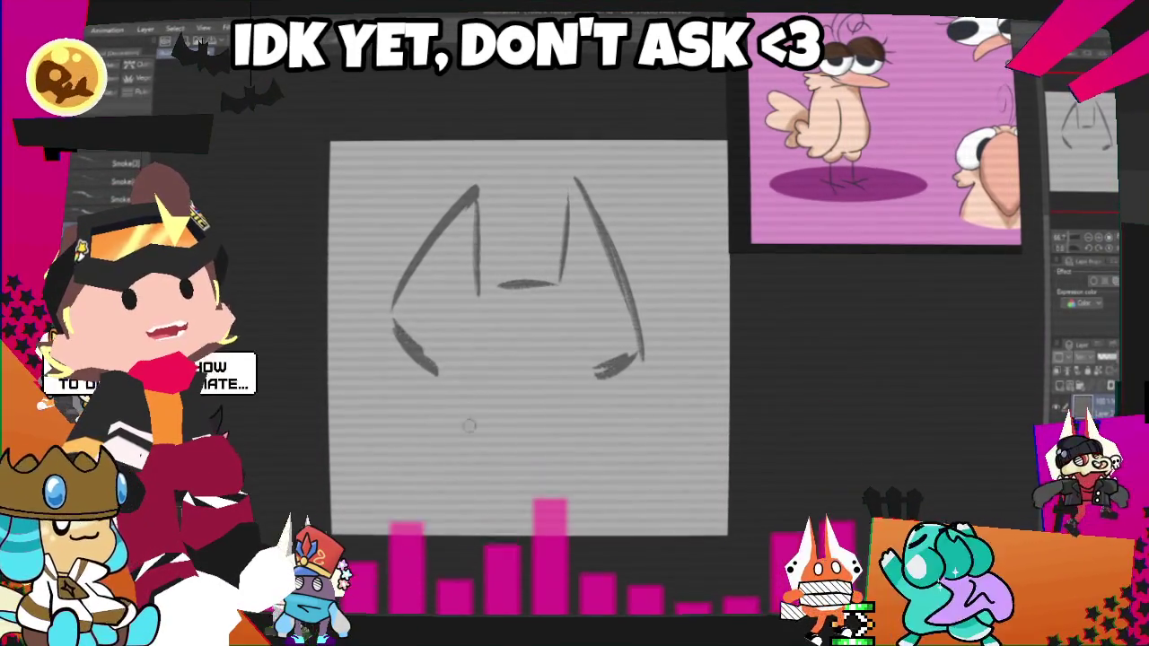
drag(460, 408, 456, 442)
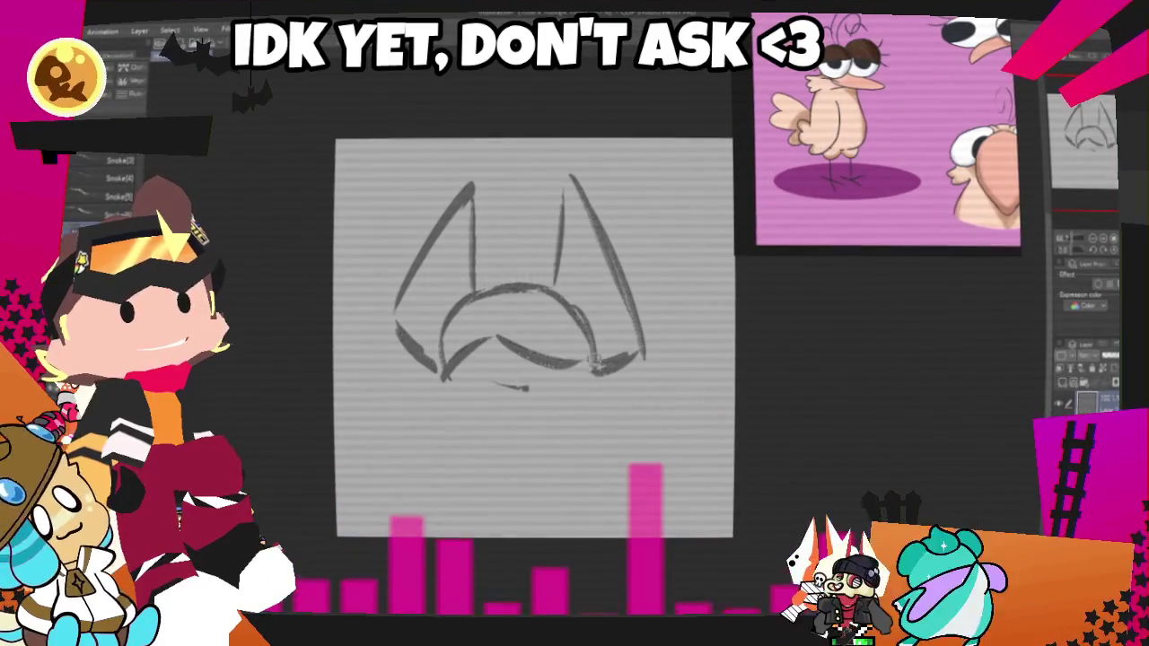
drag(597, 424, 567, 447)
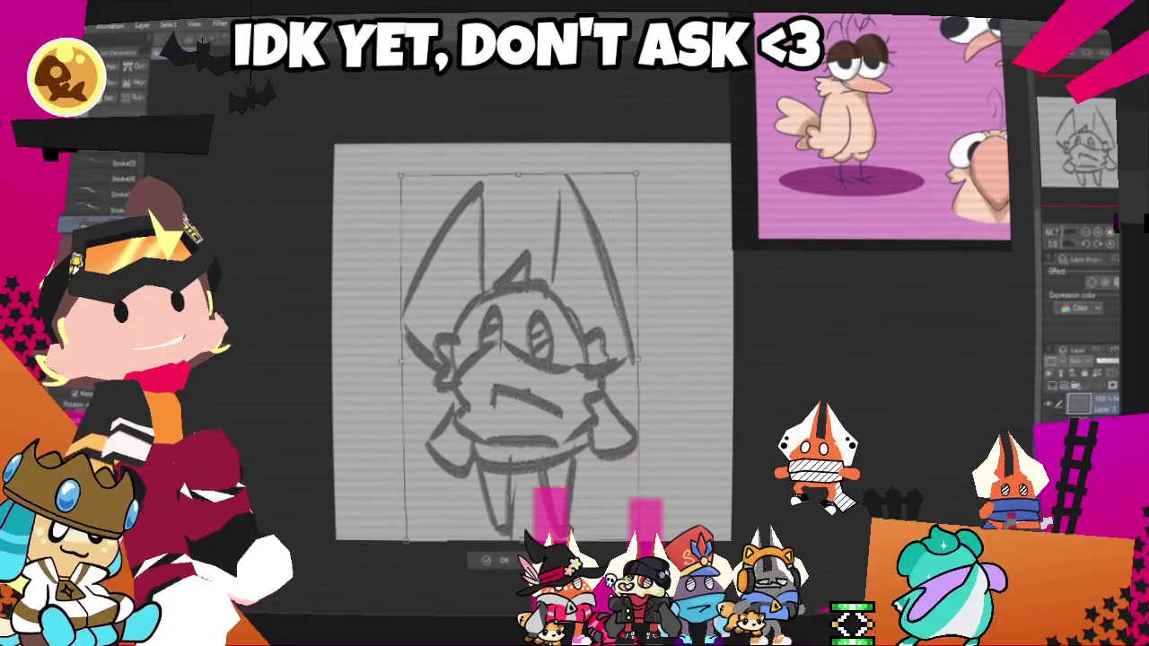
drag(643, 204, 599, 267)
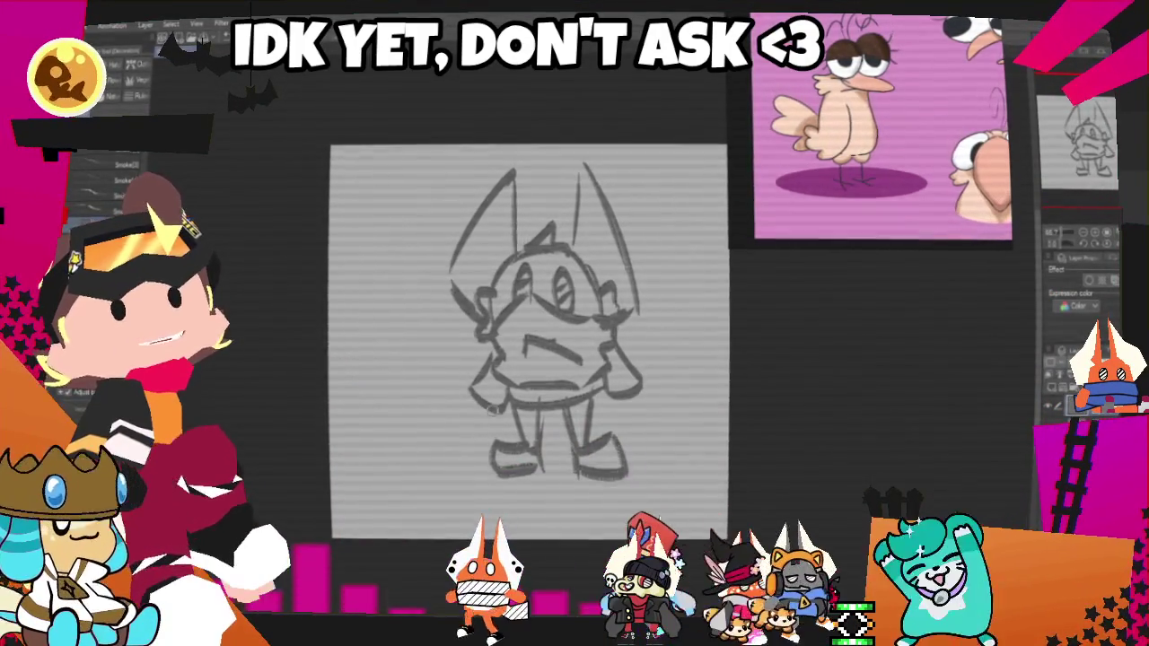
mouse_move(489, 411)
mouse_down()
mouse_move(366, 227)
mouse_move(417, 252)
mouse_move(443, 325)
mouse_up()
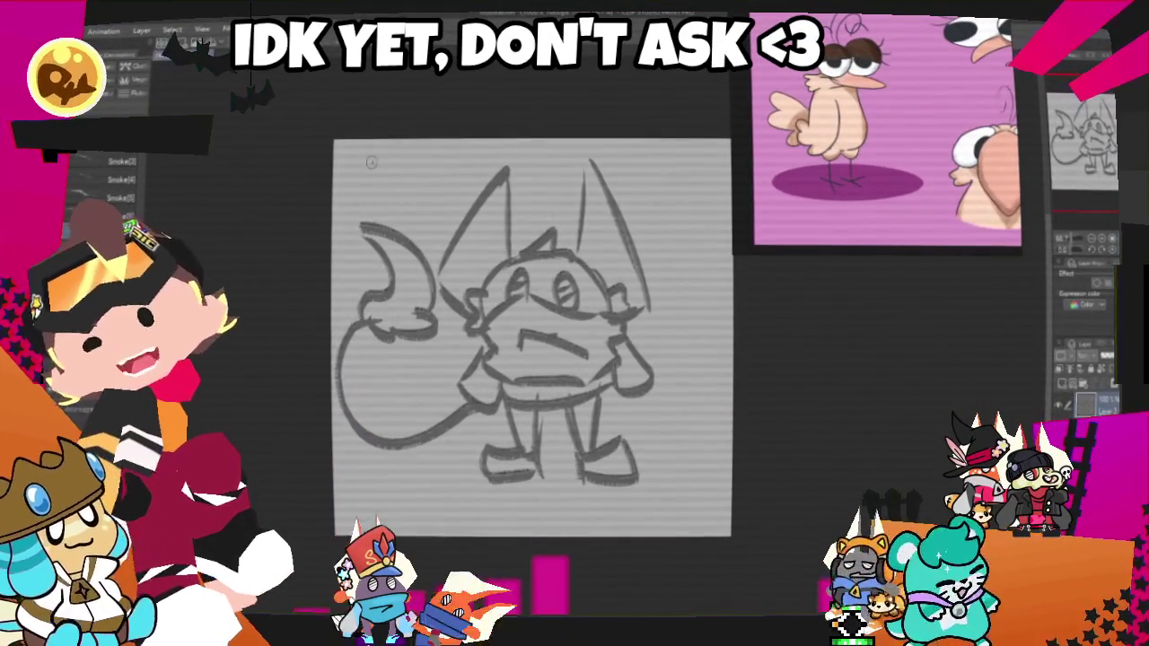
- Undo a stray arrowhead, draw a downward arrow right of the cat, and close the illustration
mouse_move(422, 168)
mouse_down()
mouse_move(358, 150)
mouse_move(364, 193)
mouse_up()
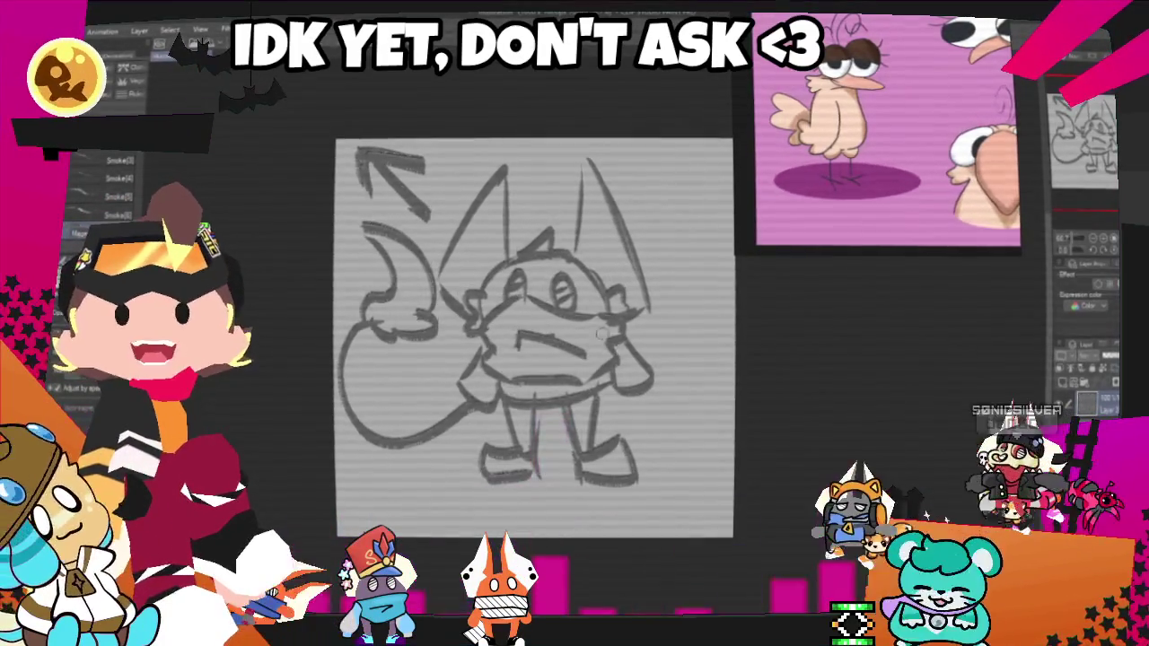
key(ctrl+z)
key(ctrl+z)
key(ctrl+z)
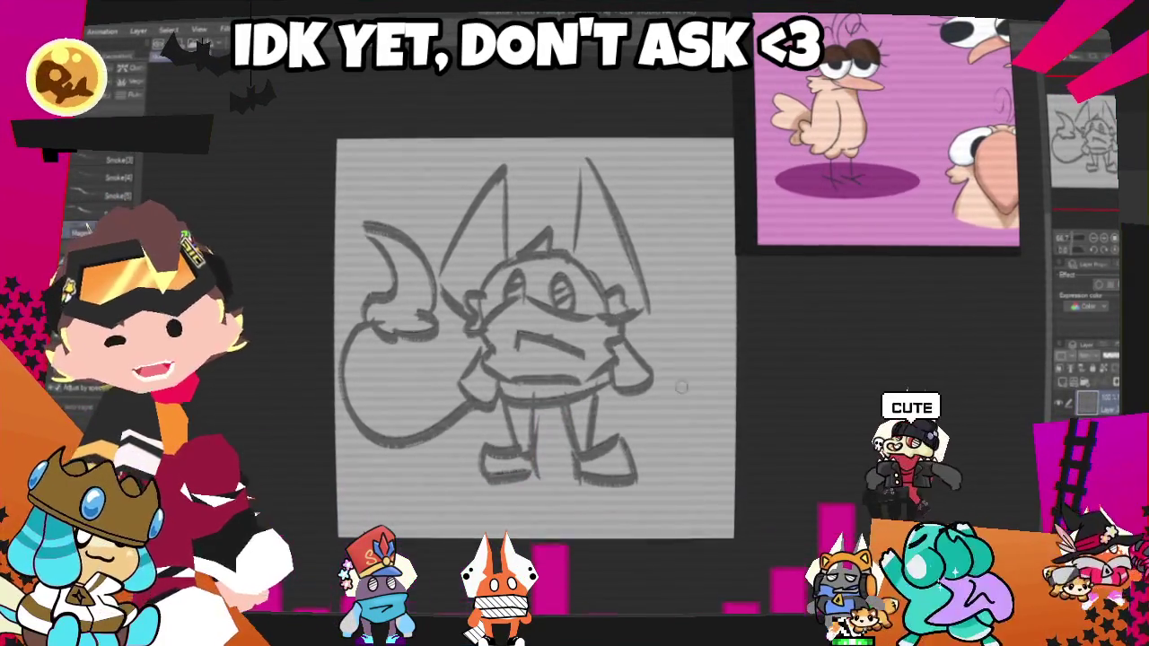
drag(687, 287, 698, 492)
drag(668, 429, 718, 439)
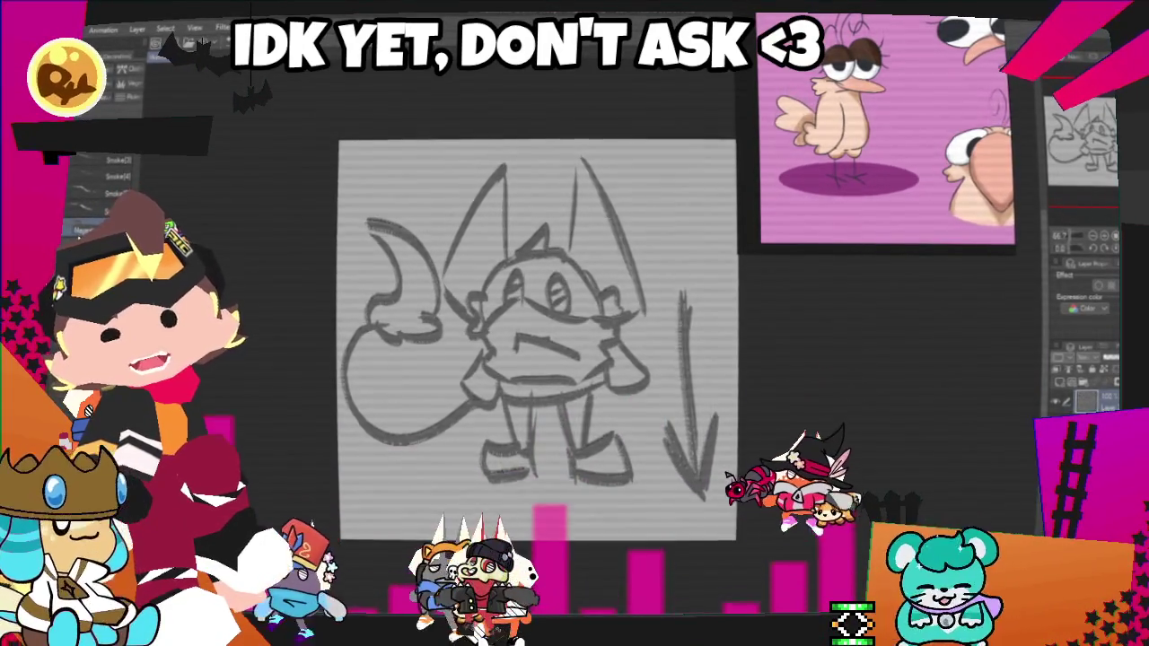
key(ctrl+w)
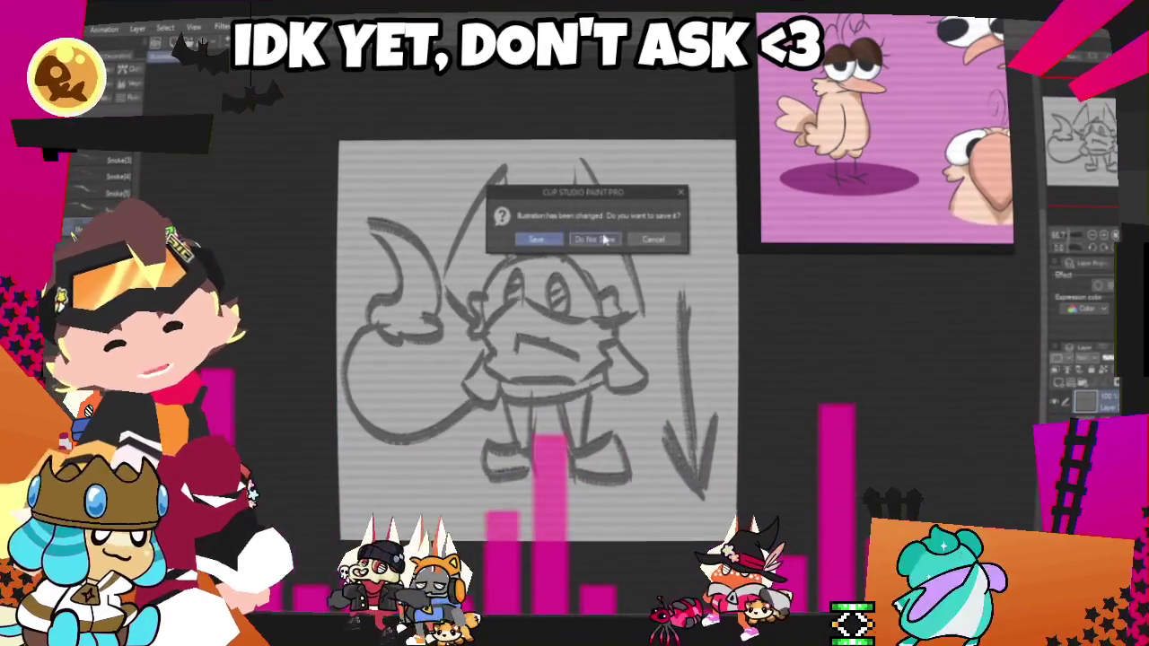
- Choose Do Not Save to discard the cat sketch
click(606, 241)
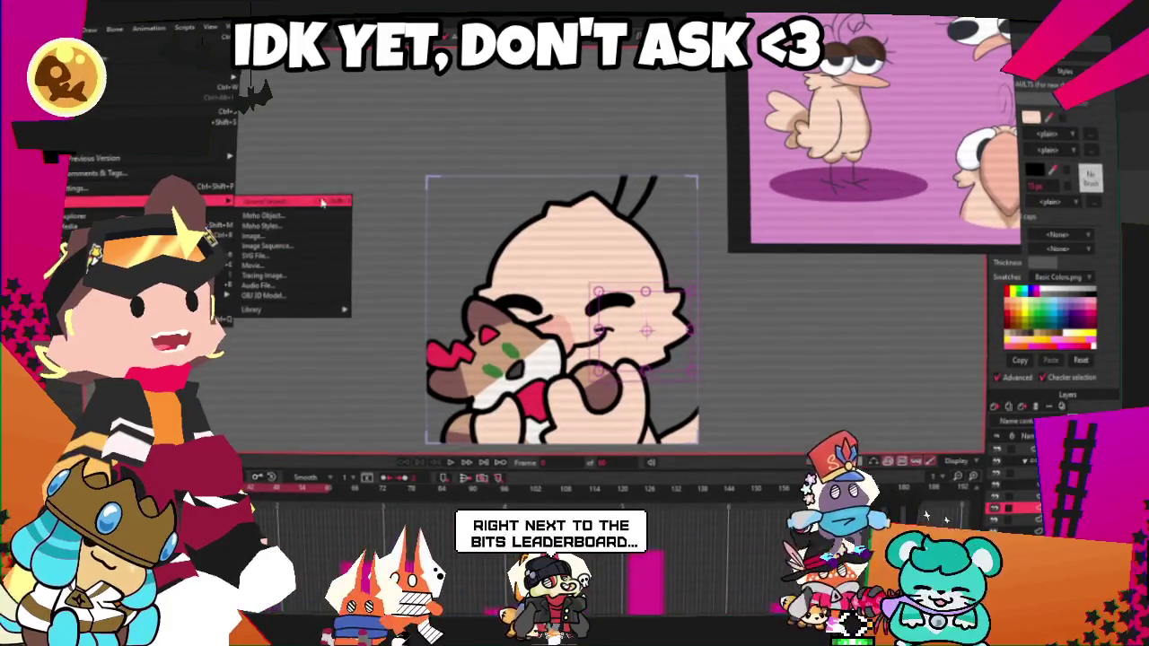
- Import the Nuzzle image from the YCH_Nuzzle folder, then undo it to drop the golden hearts
click(133, 187)
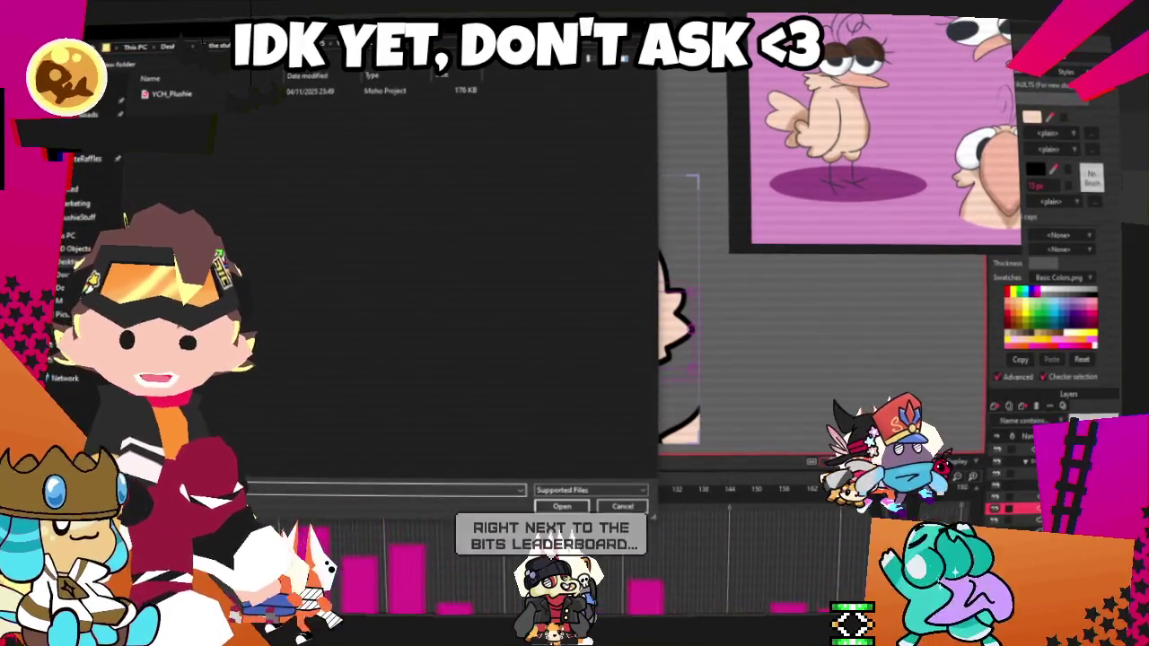
click(79, 235)
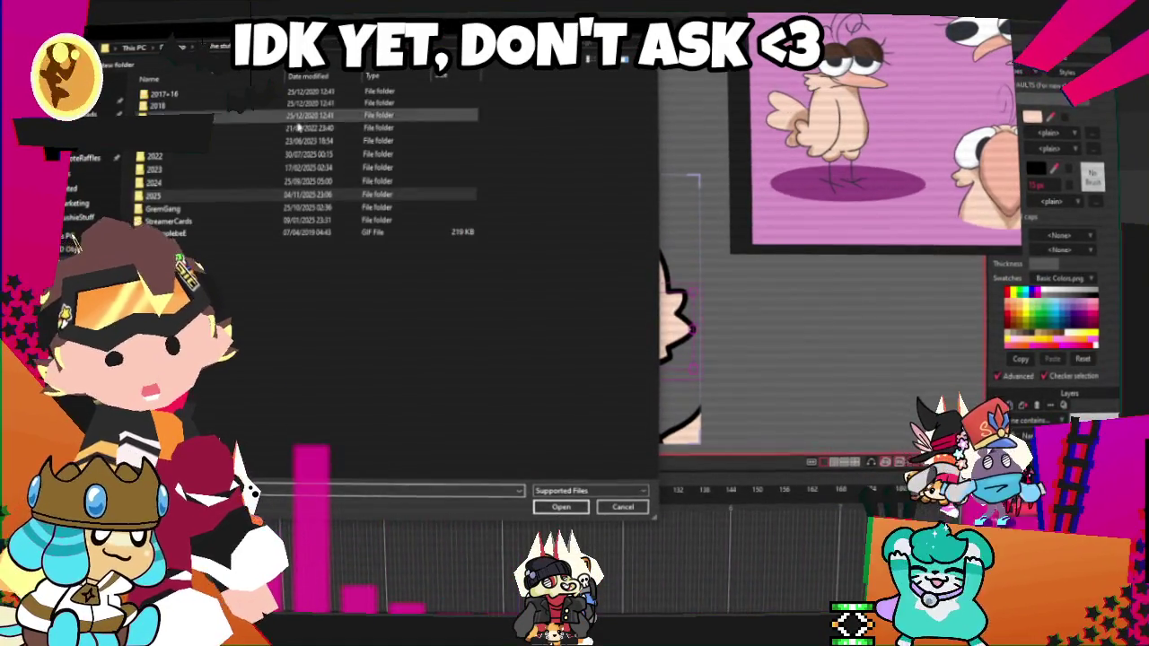
double_click(175, 196)
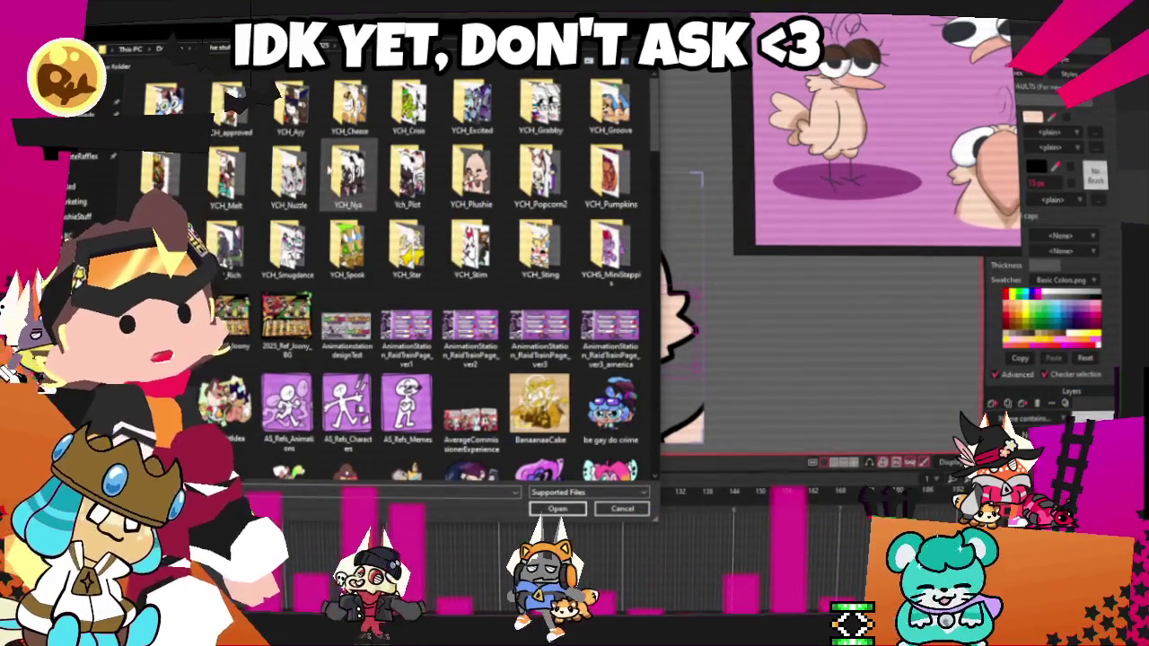
double_click(288, 175)
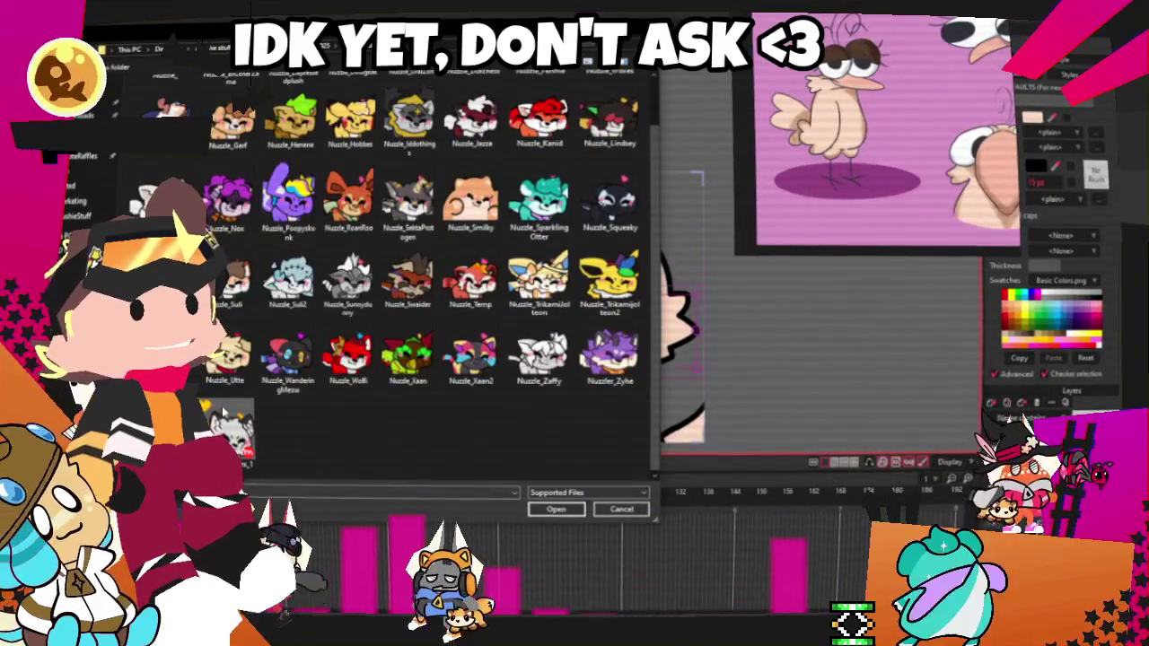
click(556, 508)
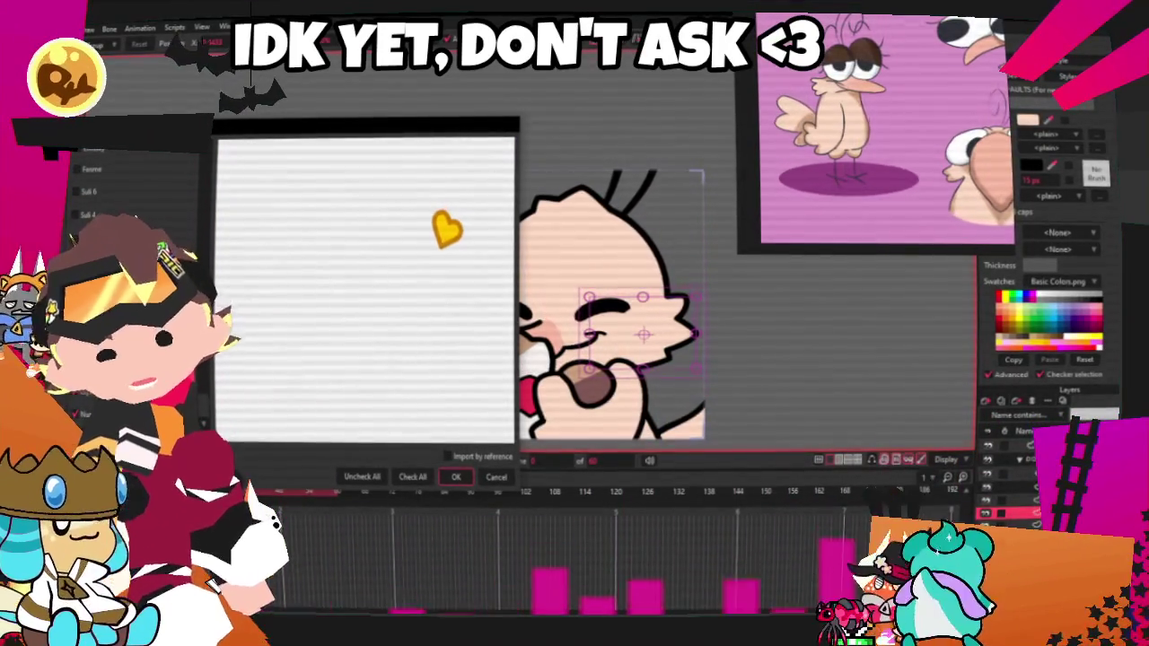
key(Return)
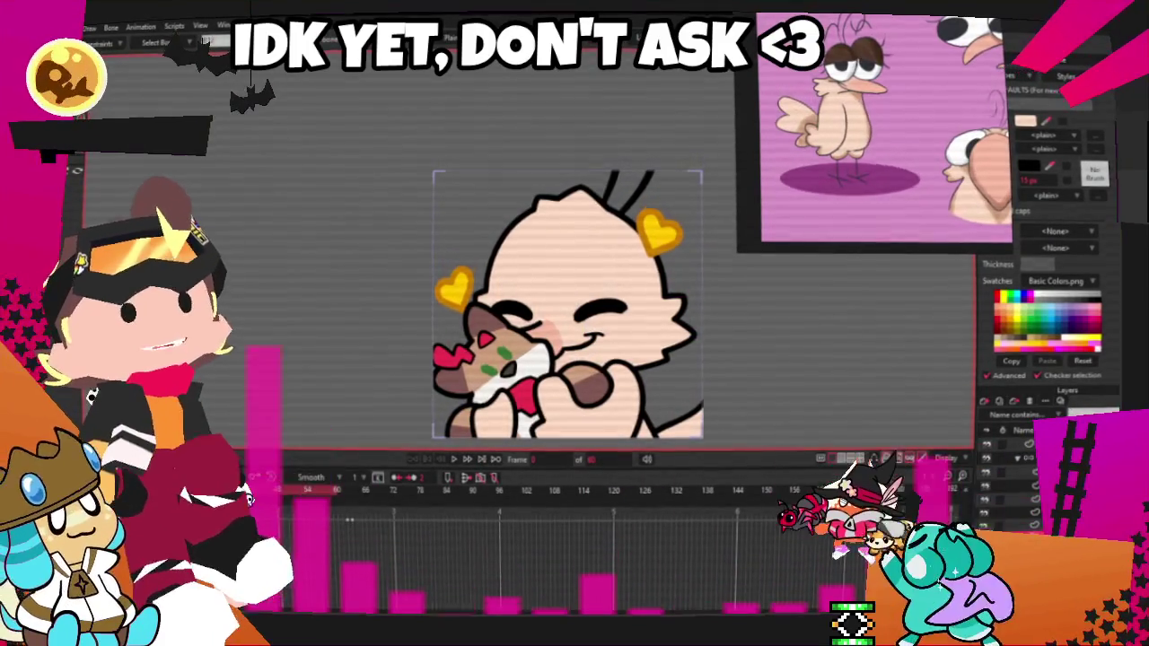
scroll(565, 305, down, 3)
scroll(566, 305, up, 2)
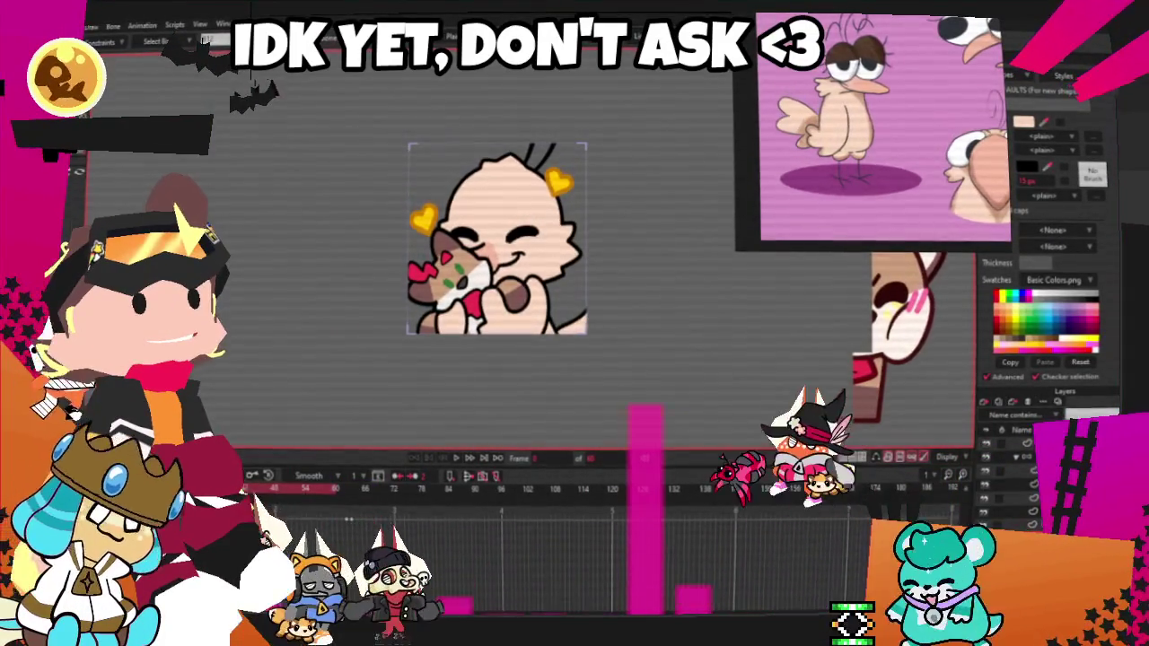
key(ctrl+z)
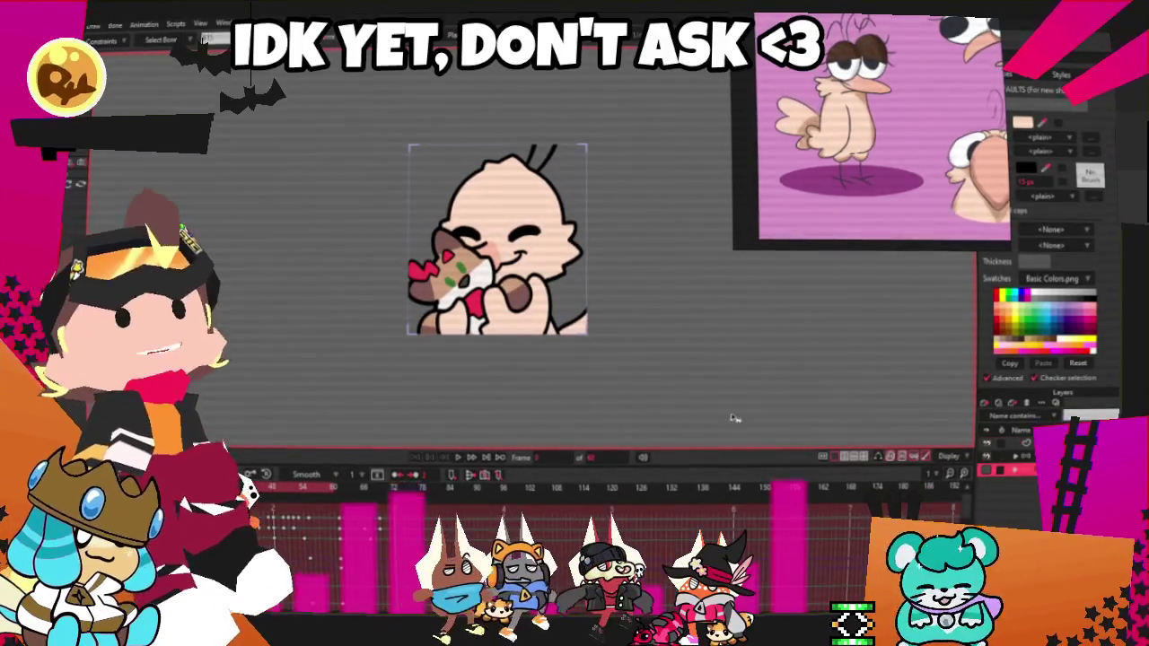
- Import an image file via File > Import and accept the import options
key(alt+f)
mouse_move(143, 197)
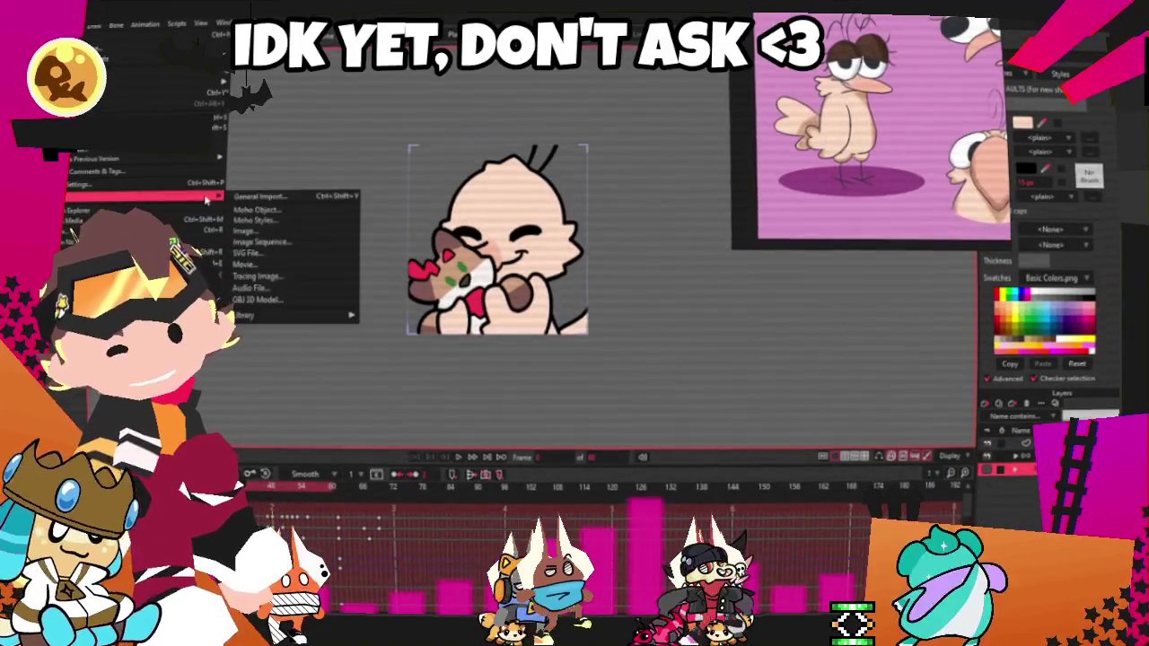
click(254, 200)
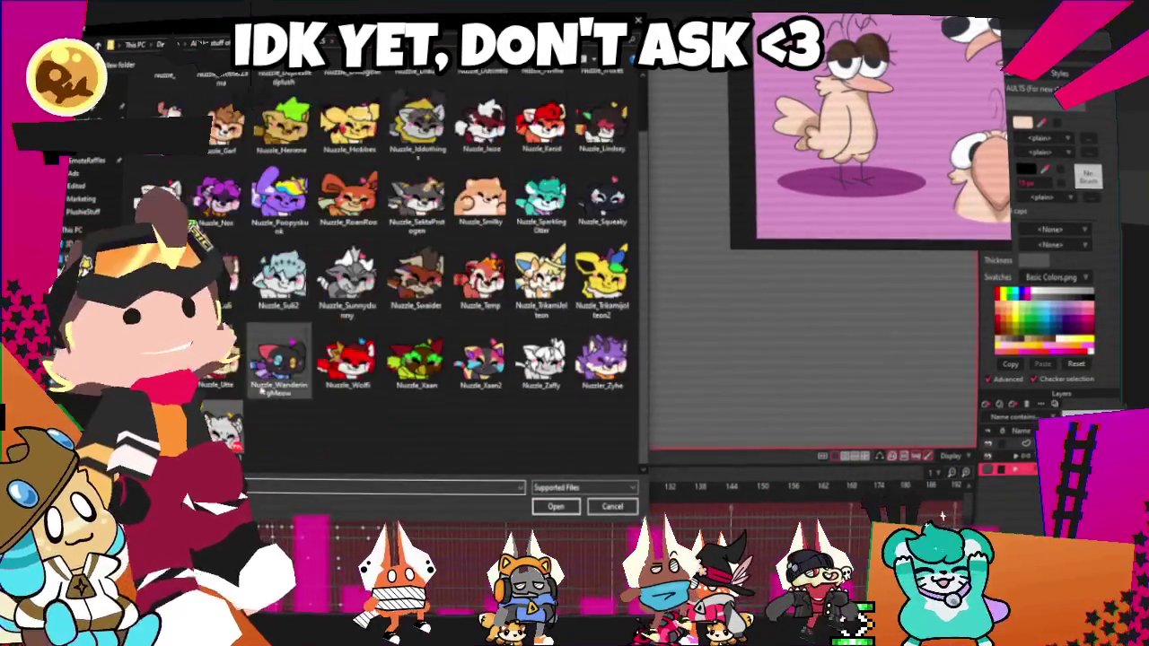
key(Return)
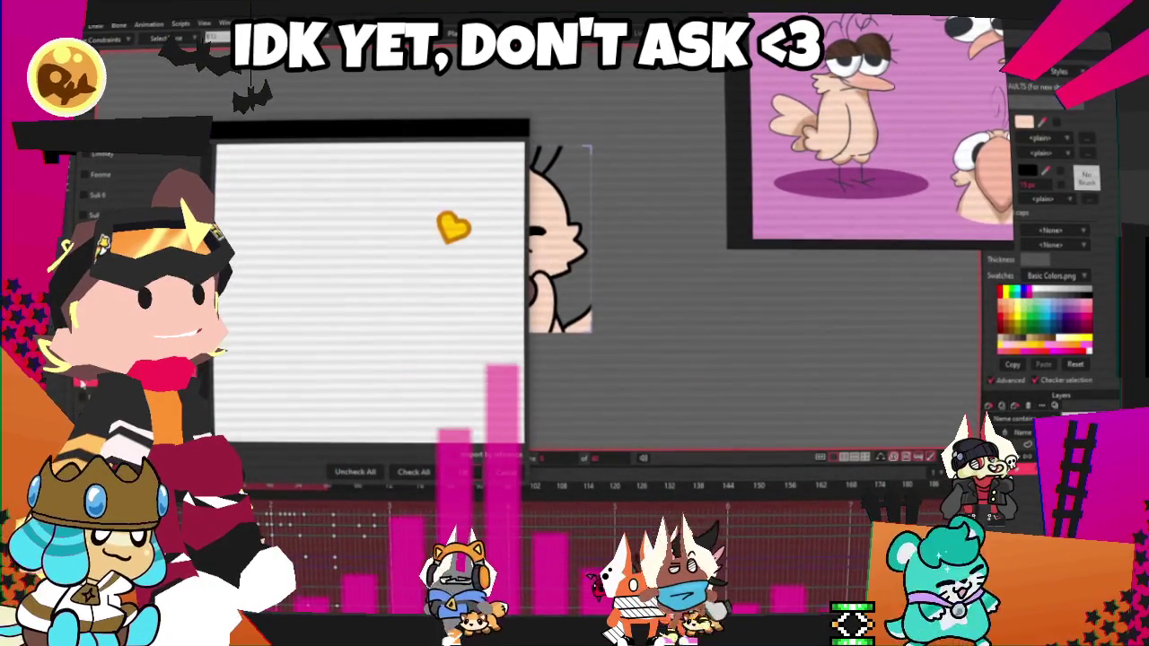
key(Return)
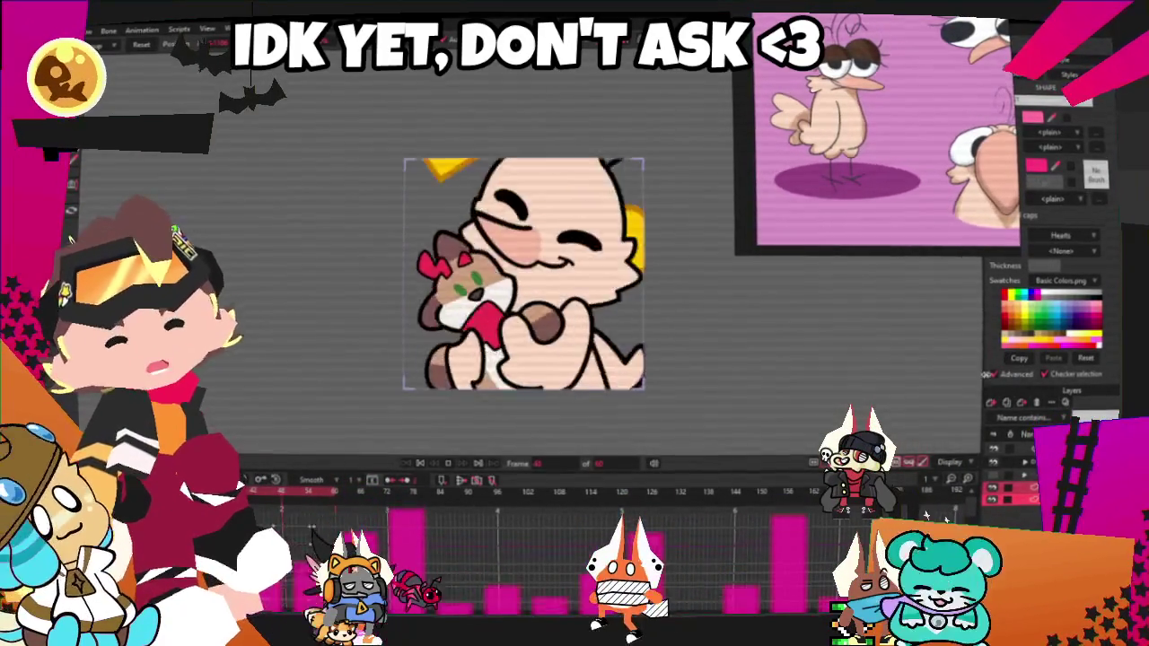
- Change the Style brush from Hearts to <None> and switch to Select Points to reveal paths
click(1072, 235)
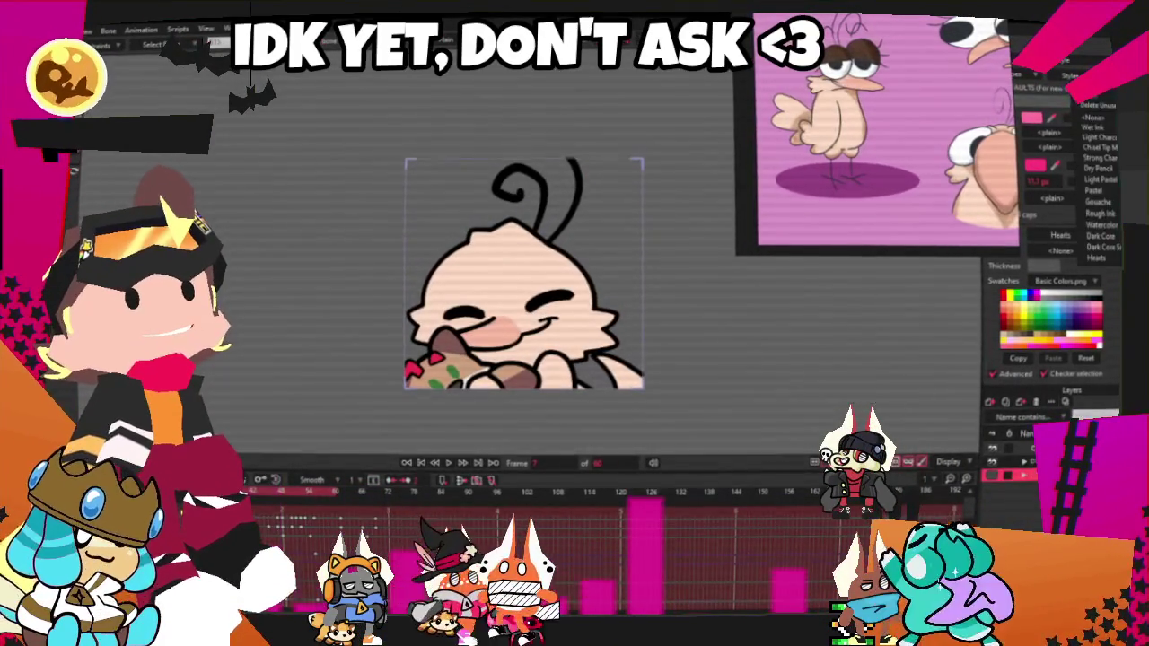
click(1097, 107)
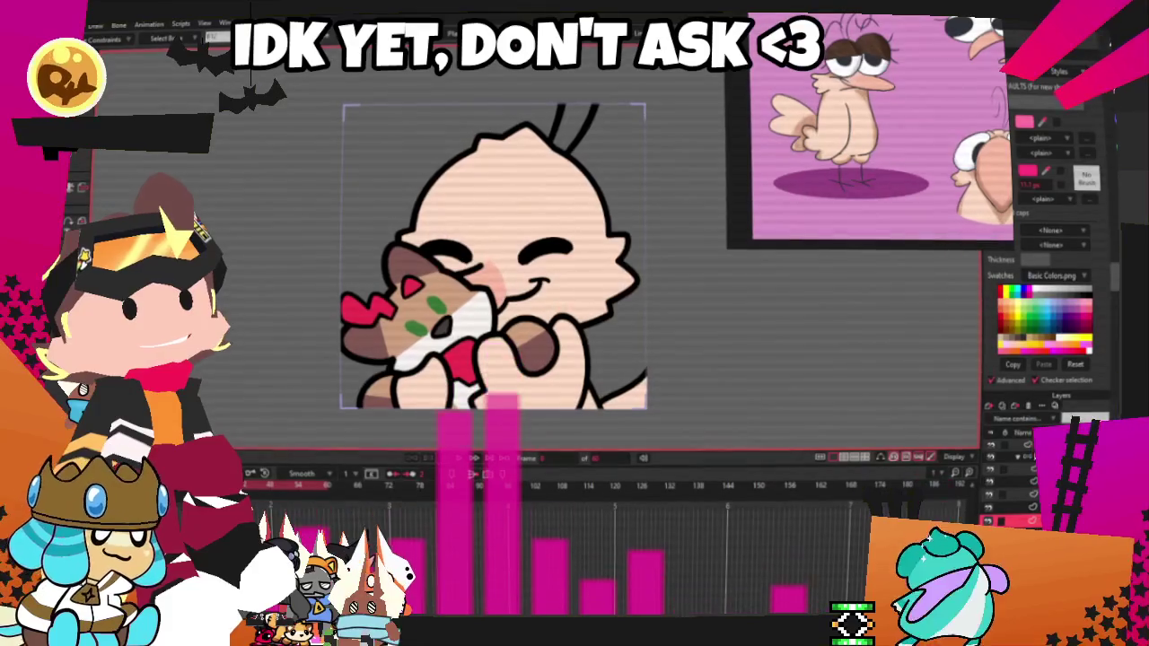
click(870, 462)
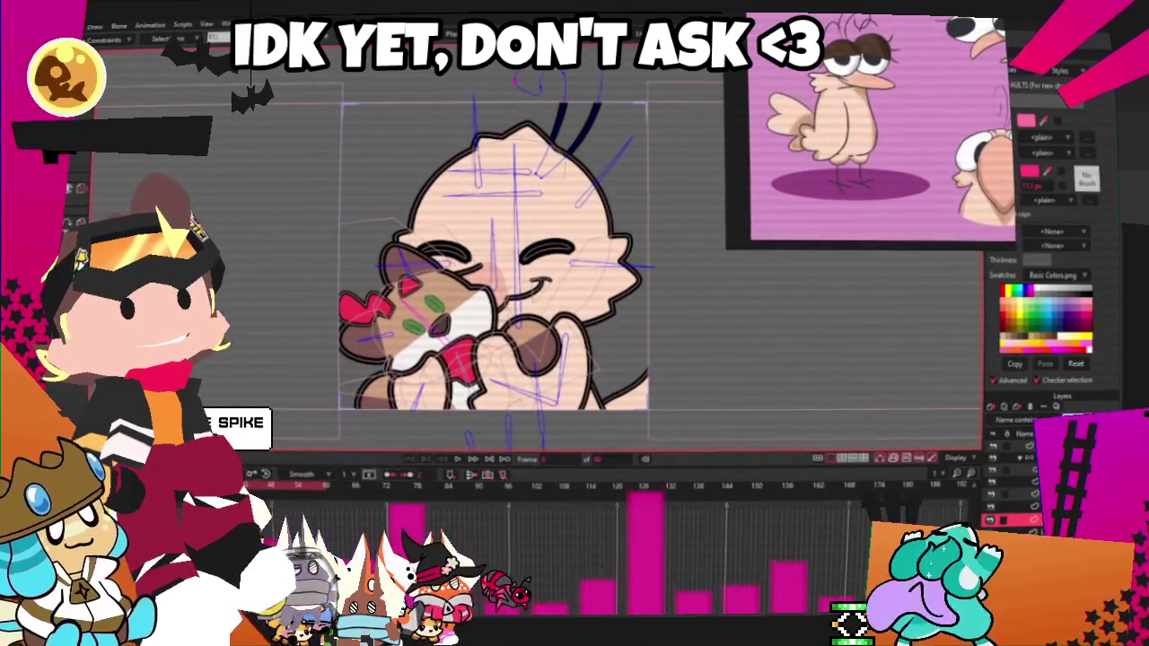
- Select the diagonal head stroke, then the curly loop above the chibi's head, and advance one frame
scroll(571, 184, down, 1)
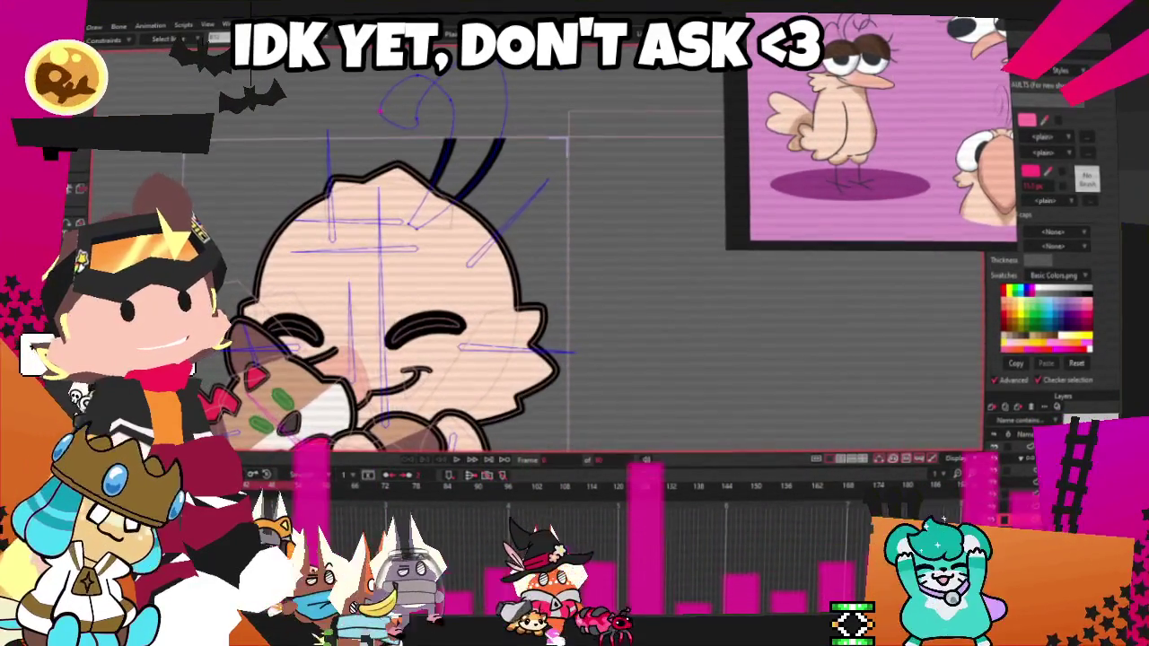
scroll(233, 126, down, 1)
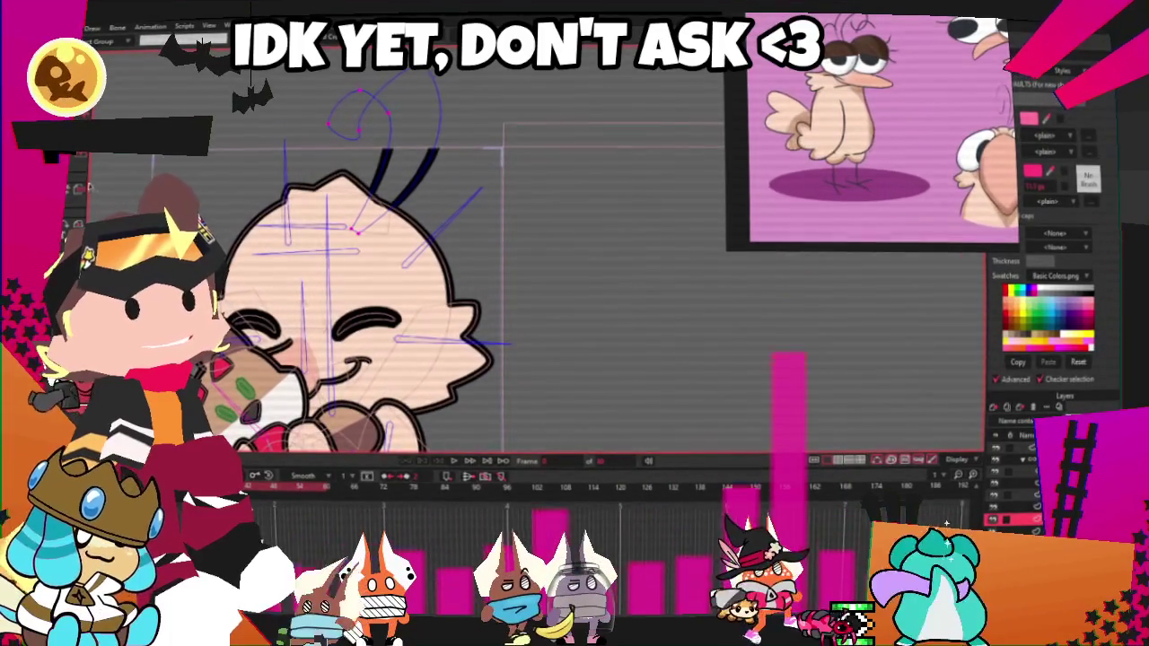
click(462, 215)
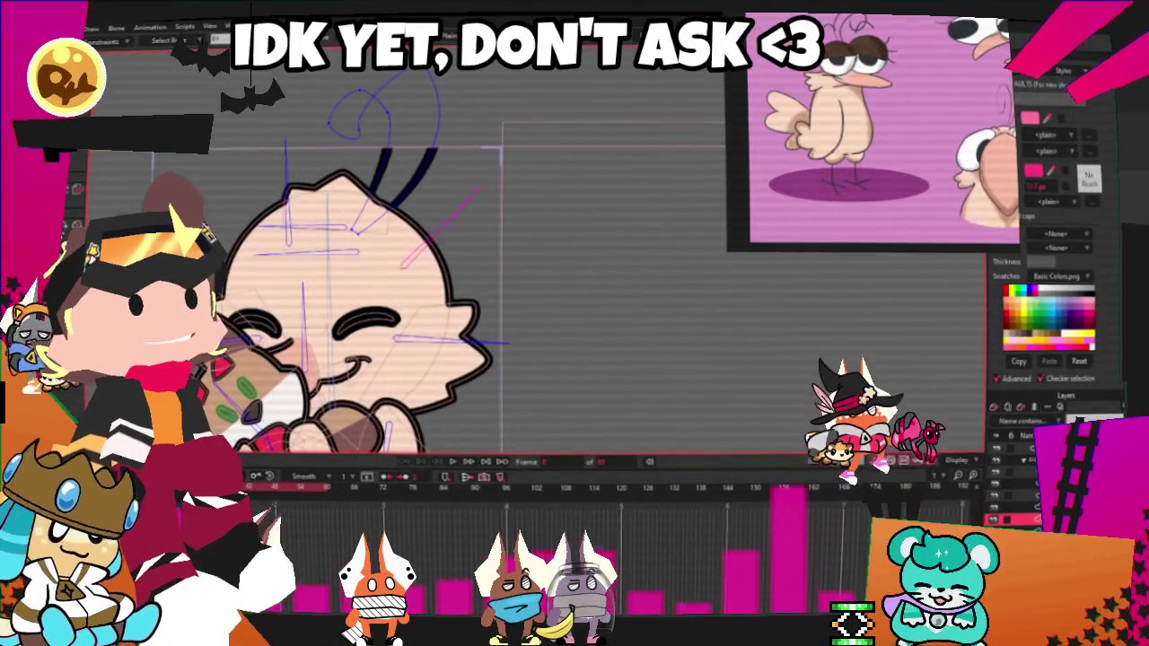
key(ctrl+a)
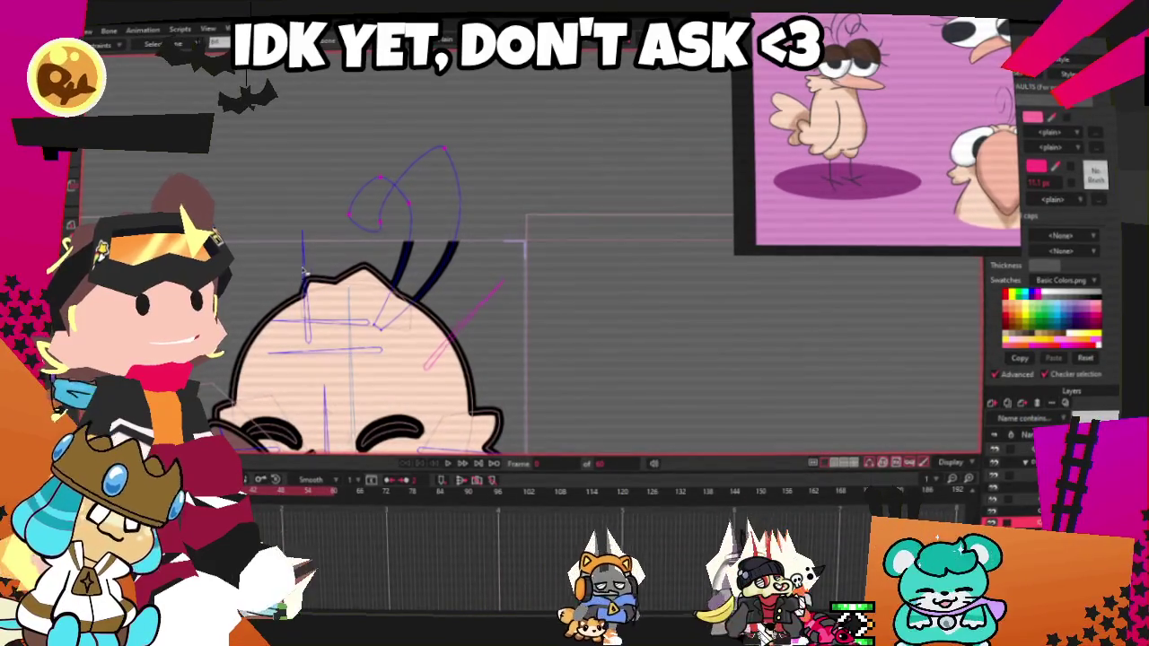
click(407, 202)
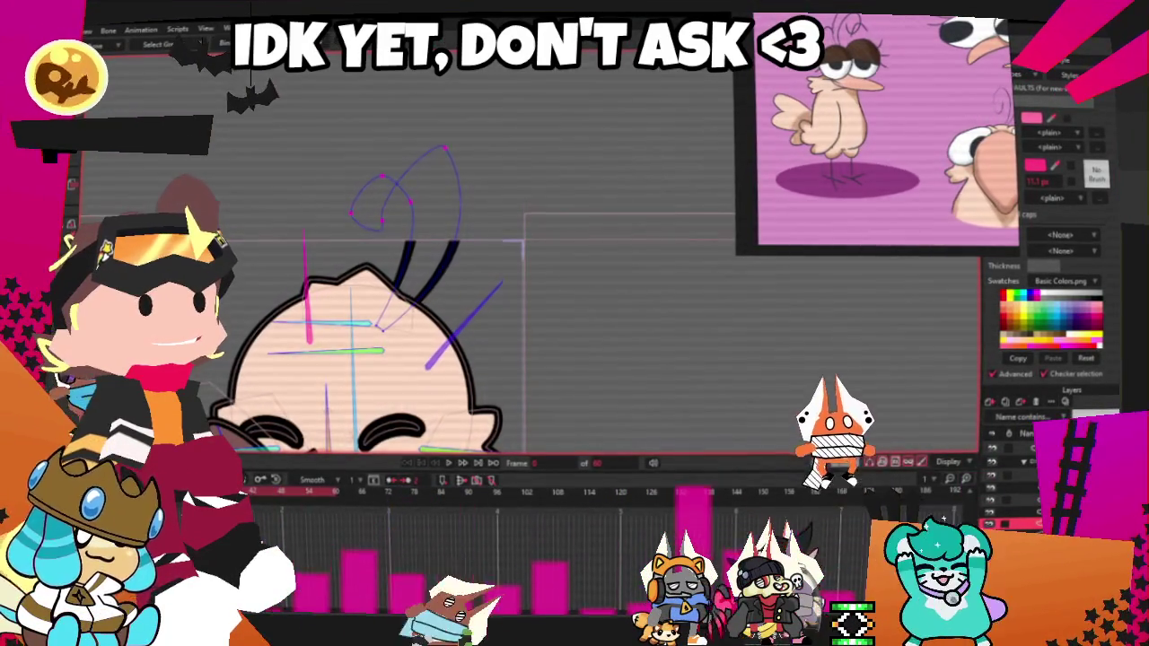
click(477, 462)
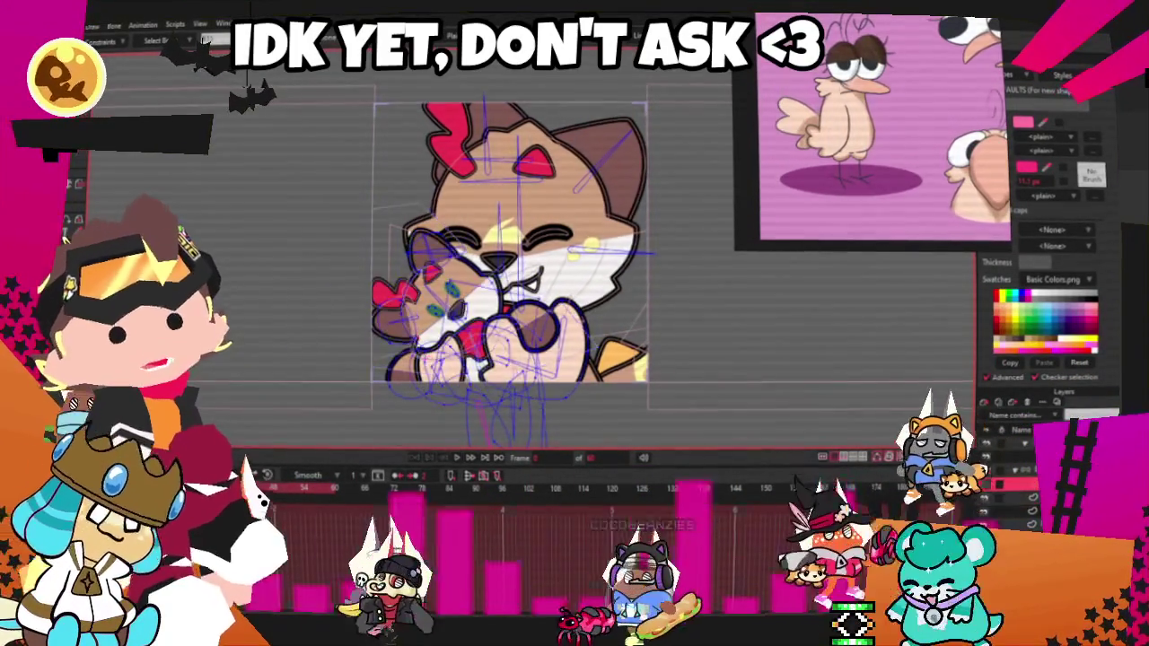
- Select the arm strokes layer and step forward two frames through the hug
scroll(485, 269, up, 3)
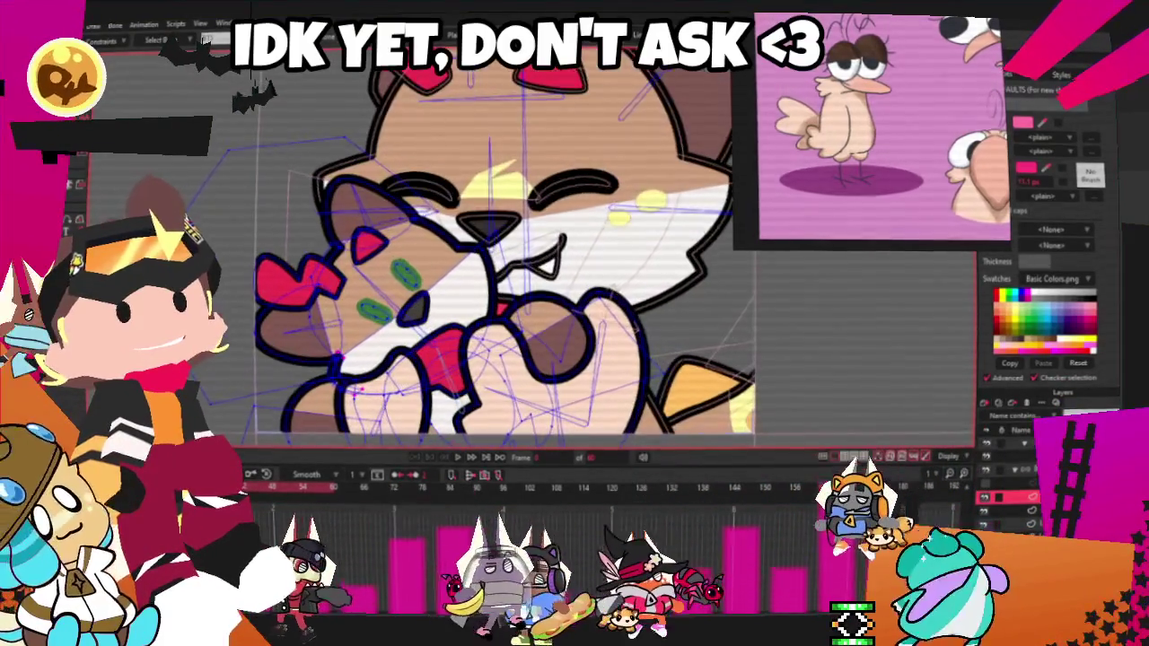
scroll(503, 269, up, 2)
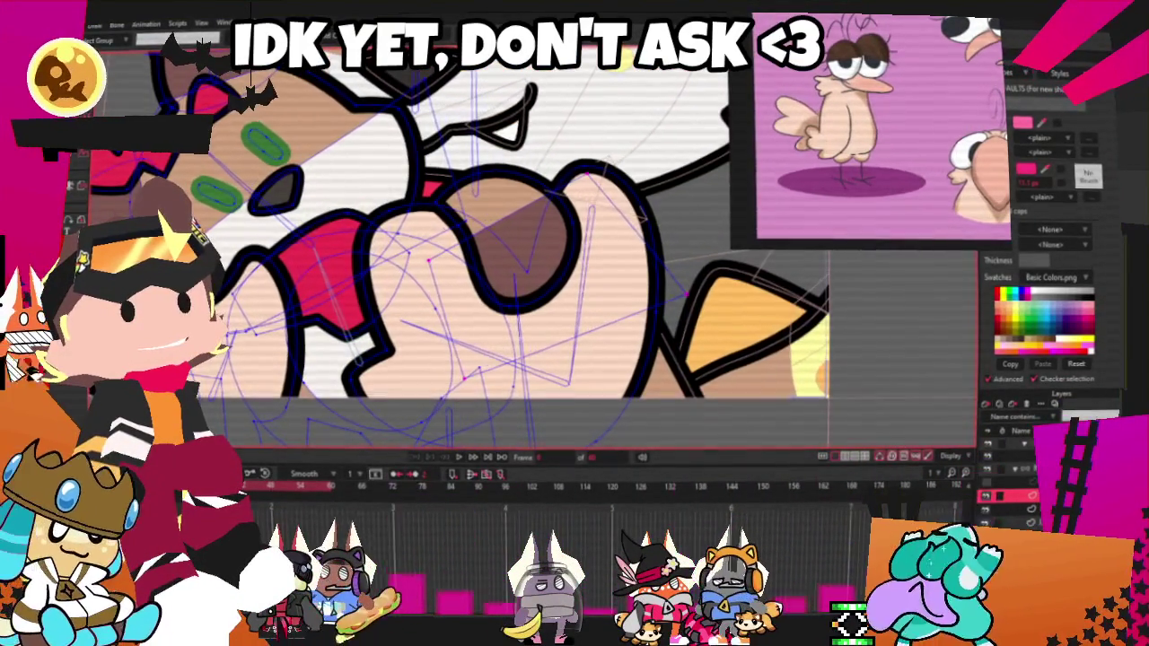
scroll(502, 242, down, 2)
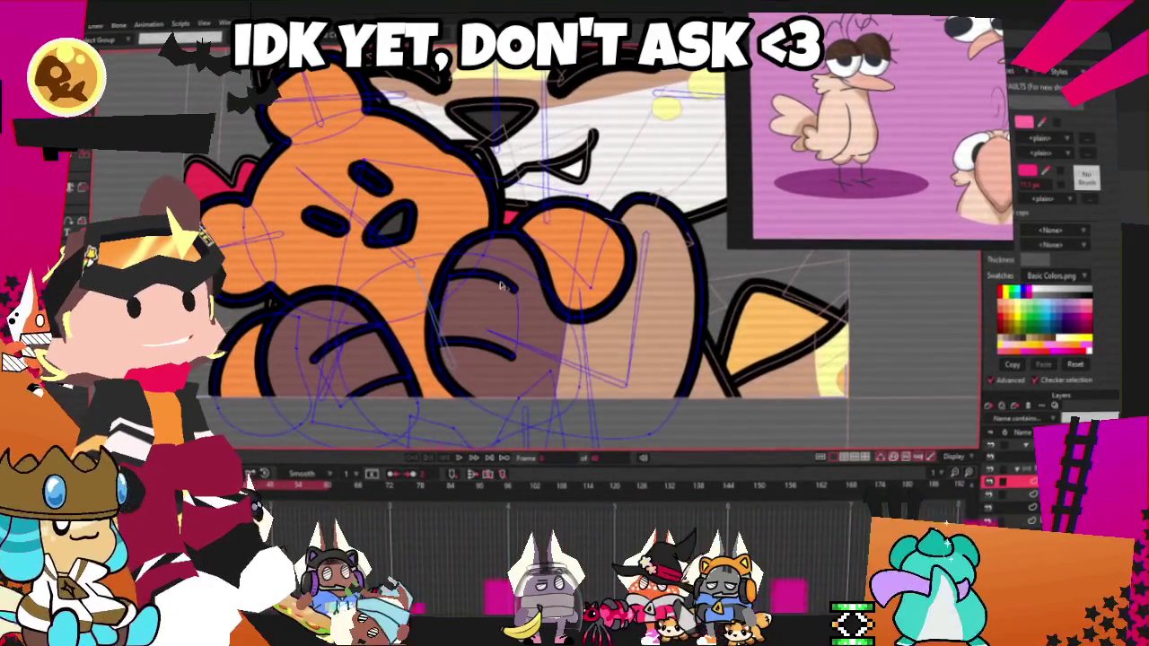
scroll(503, 286, up, 2)
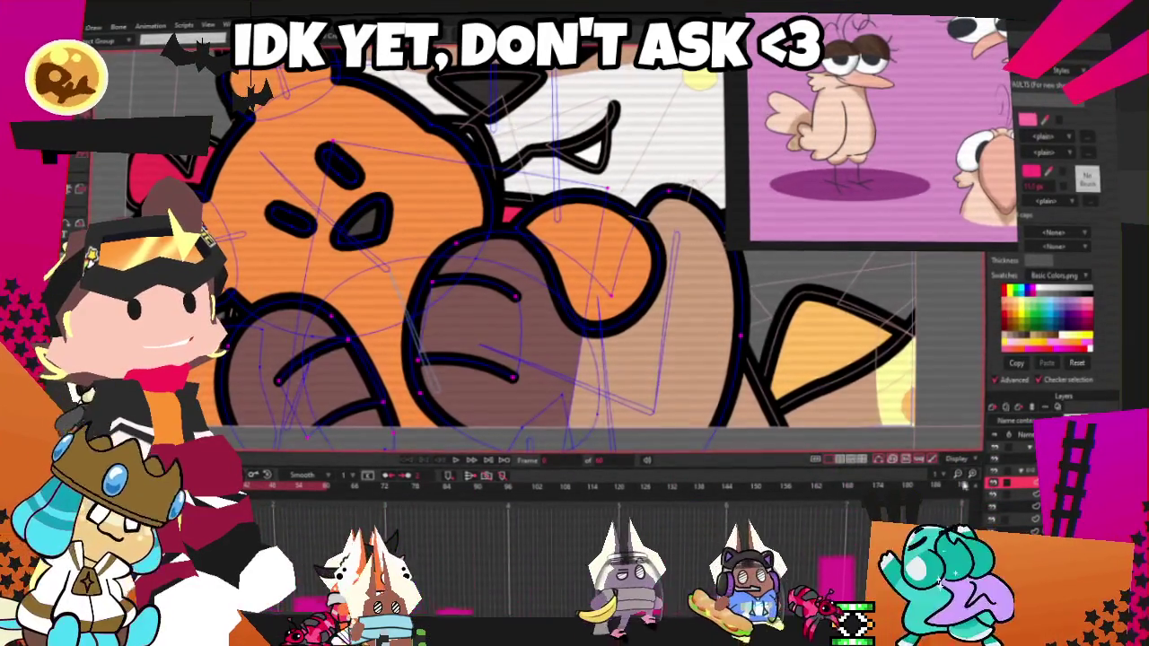
click(1019, 493)
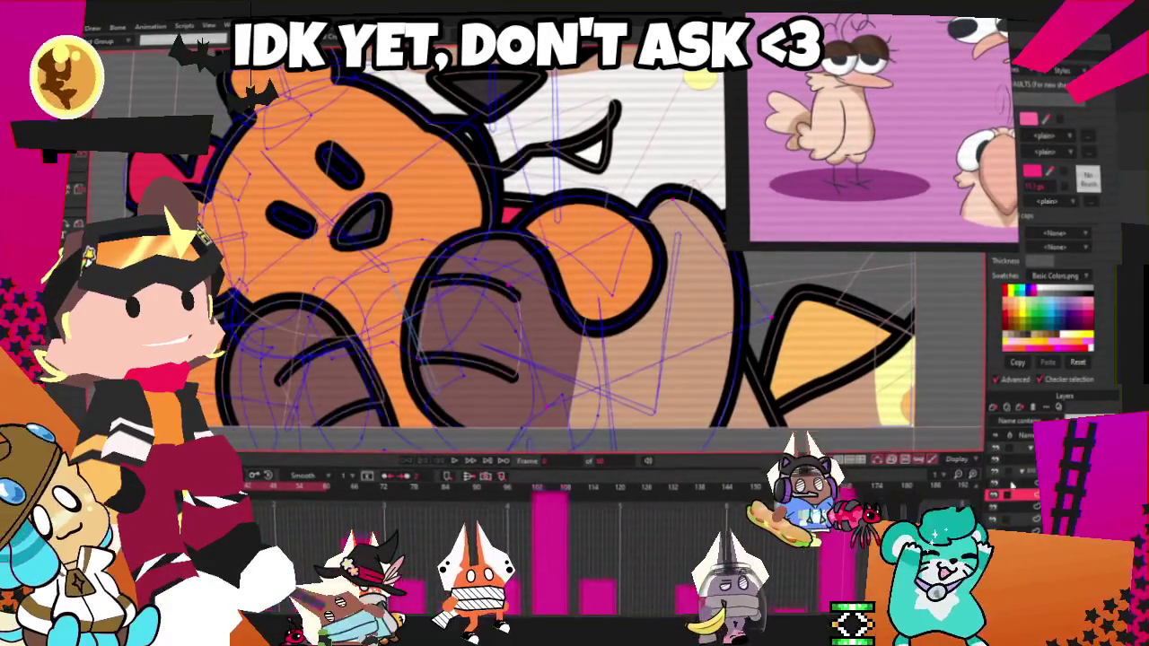
key(period)
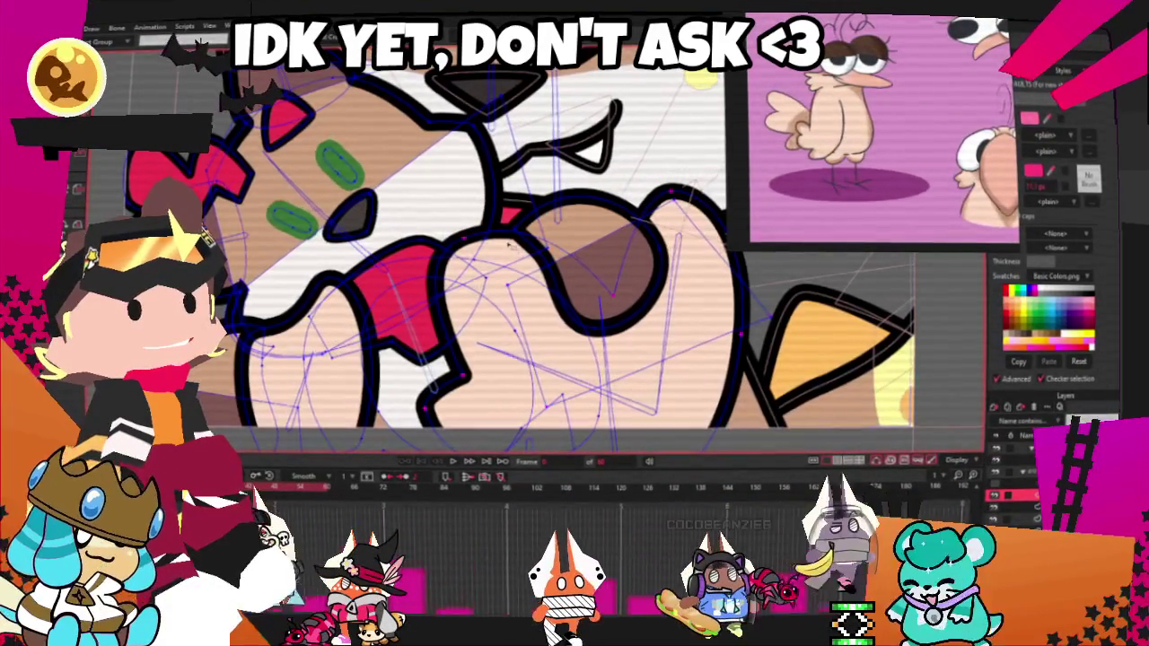
key(period)
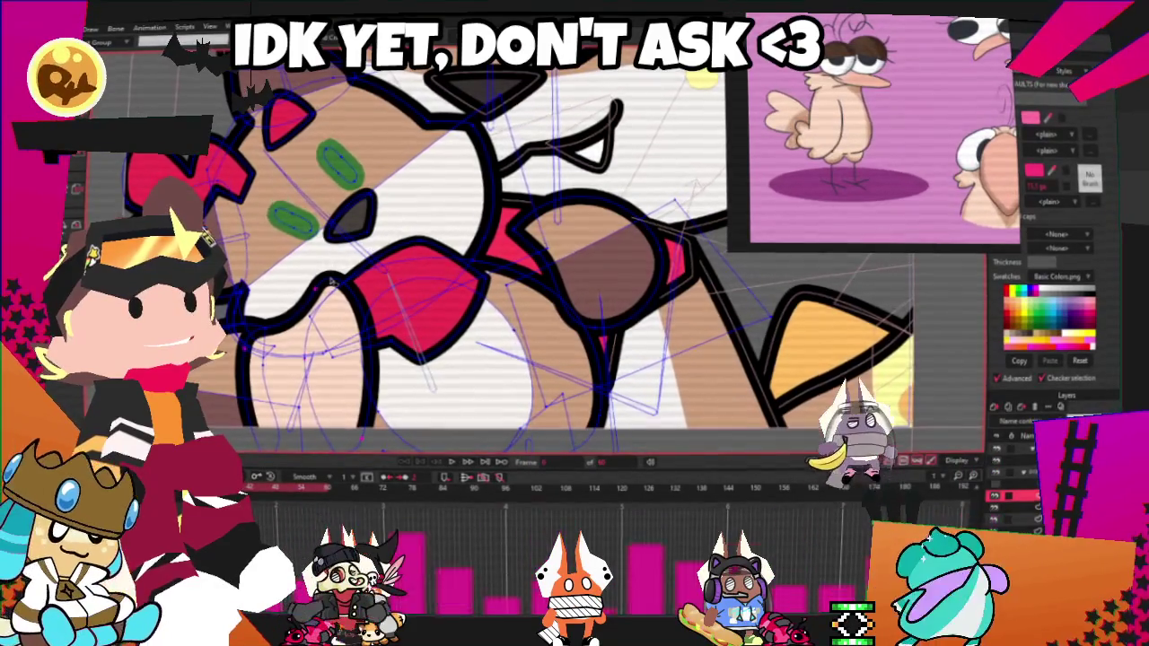
scroll(331, 278, down, 2)
scroll(463, 297, up, 2)
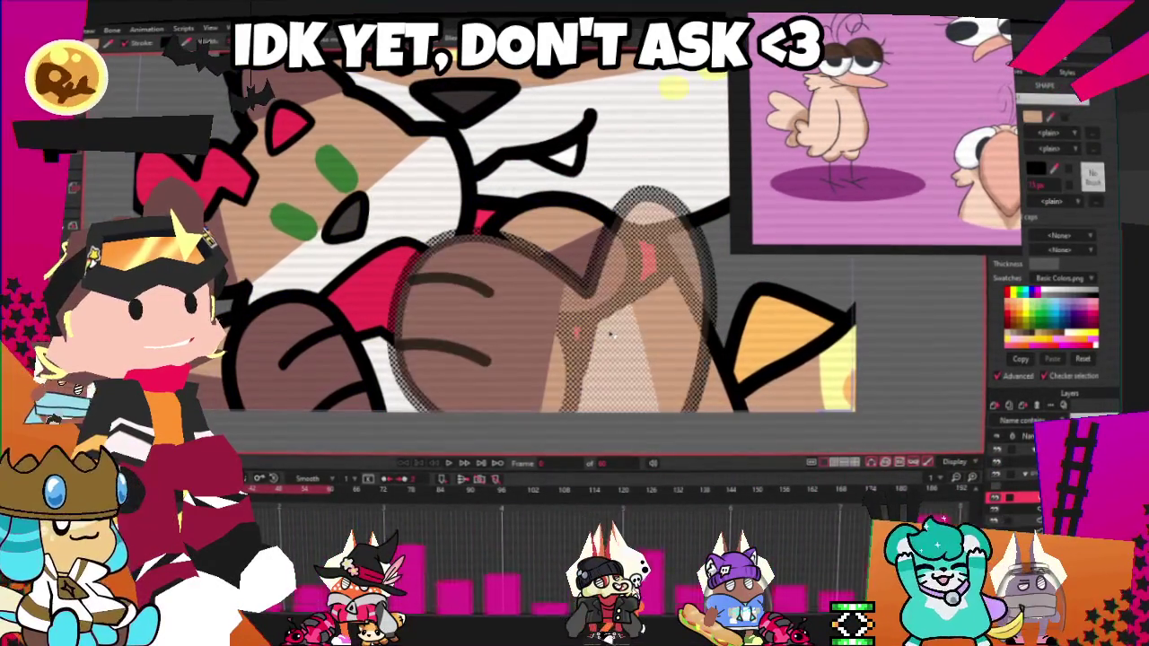
- Step forward two more frames, then select and deselect the brown paw to inspect it
key(period)
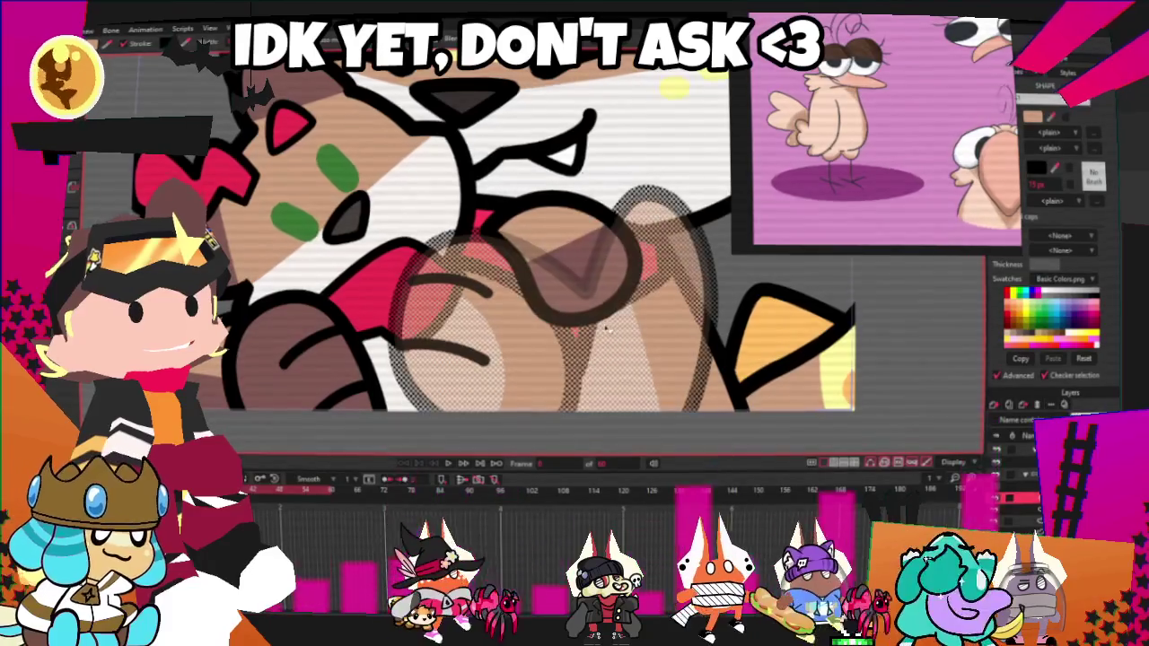
key(period)
key(period)
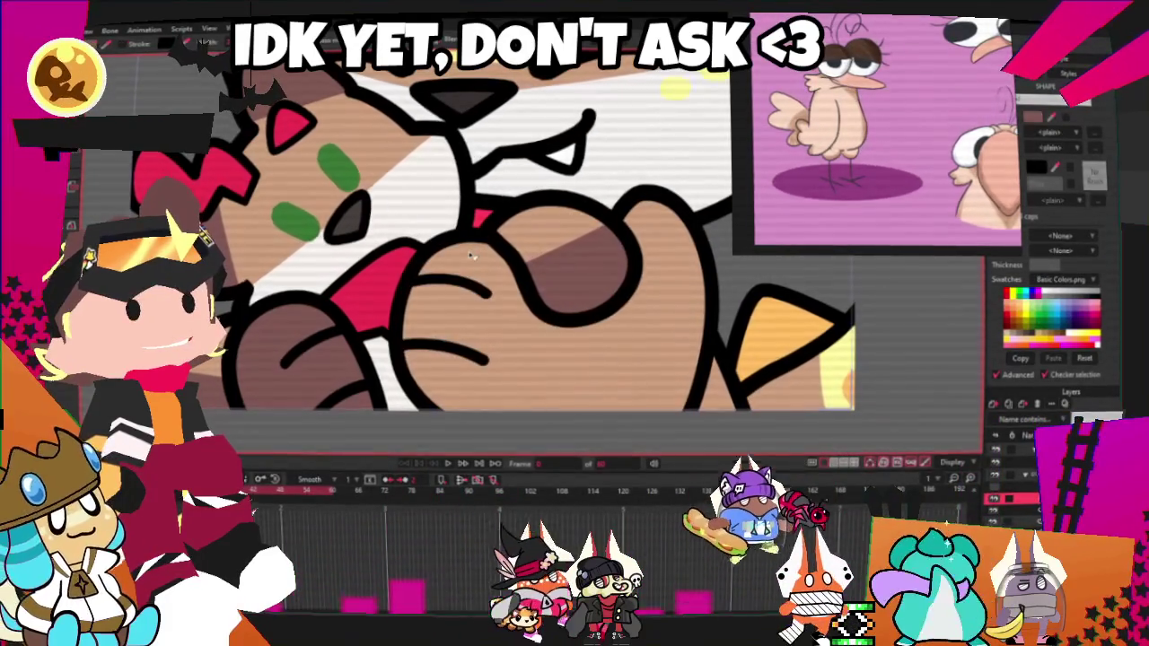
scroll(457, 286, down, 3)
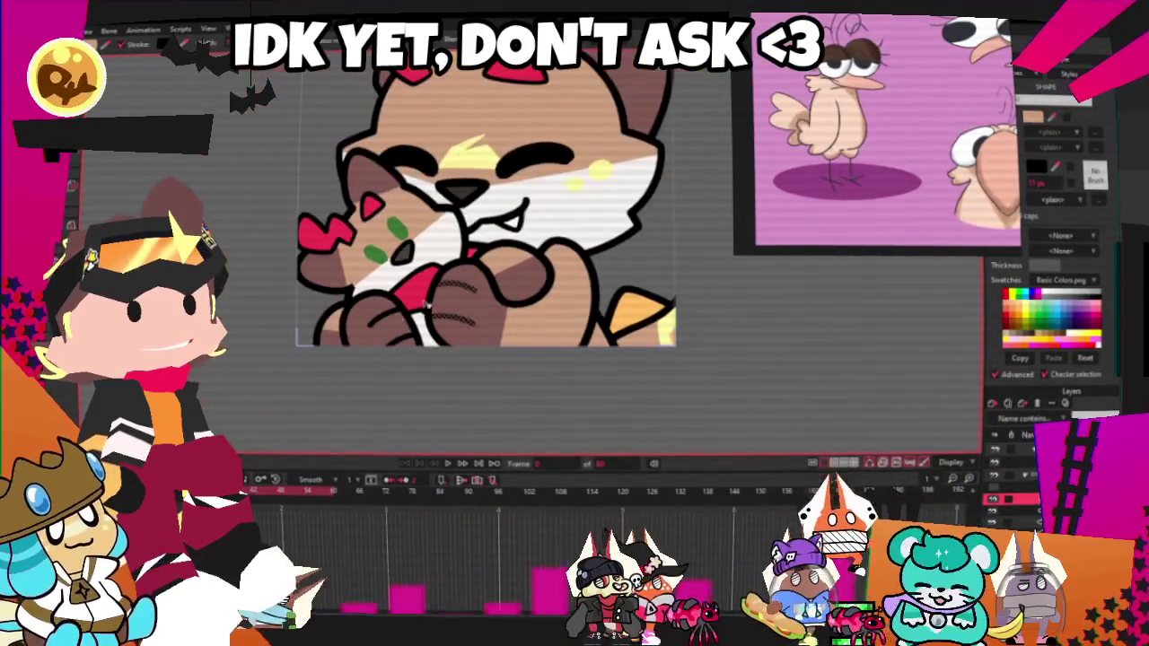
scroll(358, 346, up, 3)
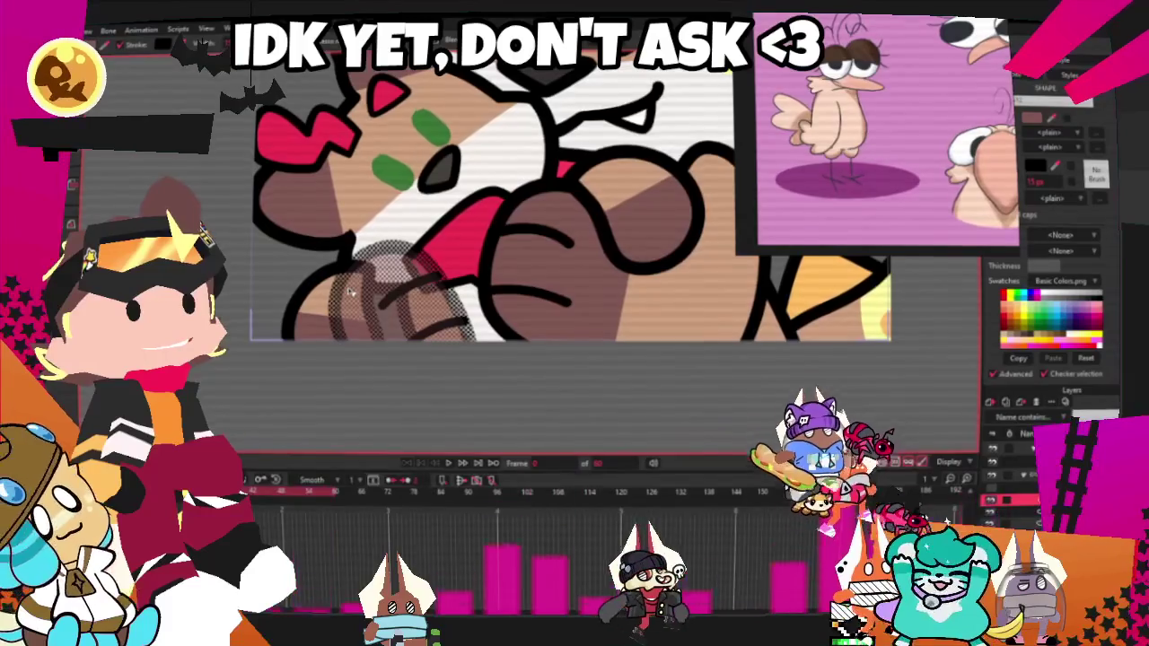
click(399, 302)
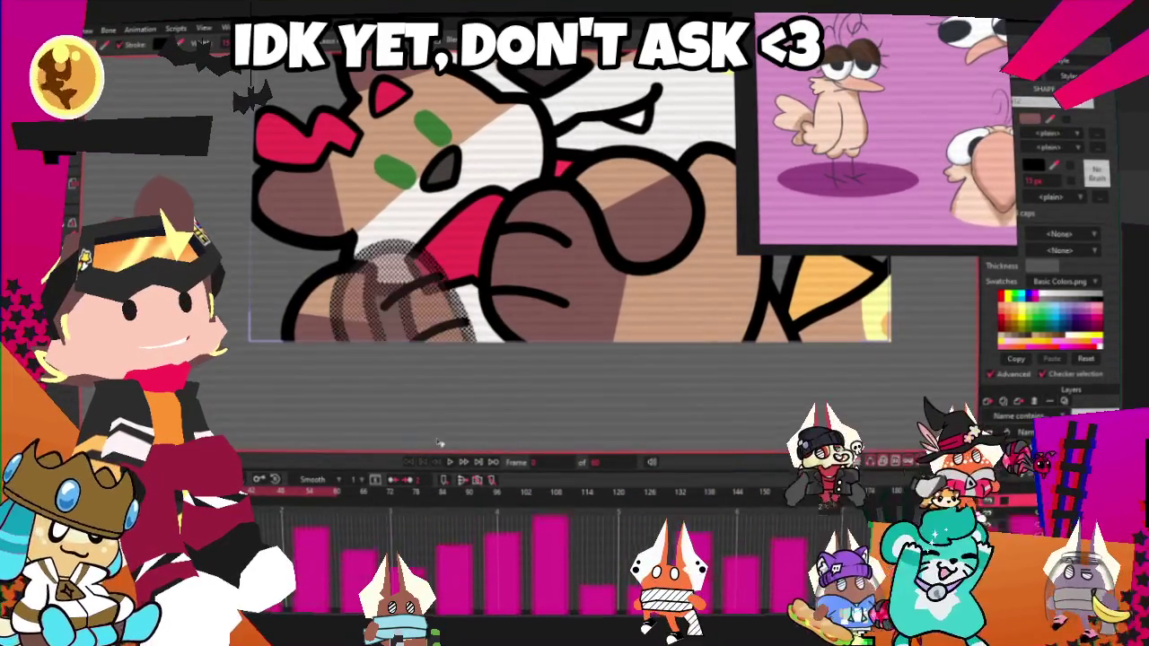
click(422, 418)
scroll(393, 280, down, 2)
scroll(393, 279, down, 3)
scroll(393, 280, down, 3)
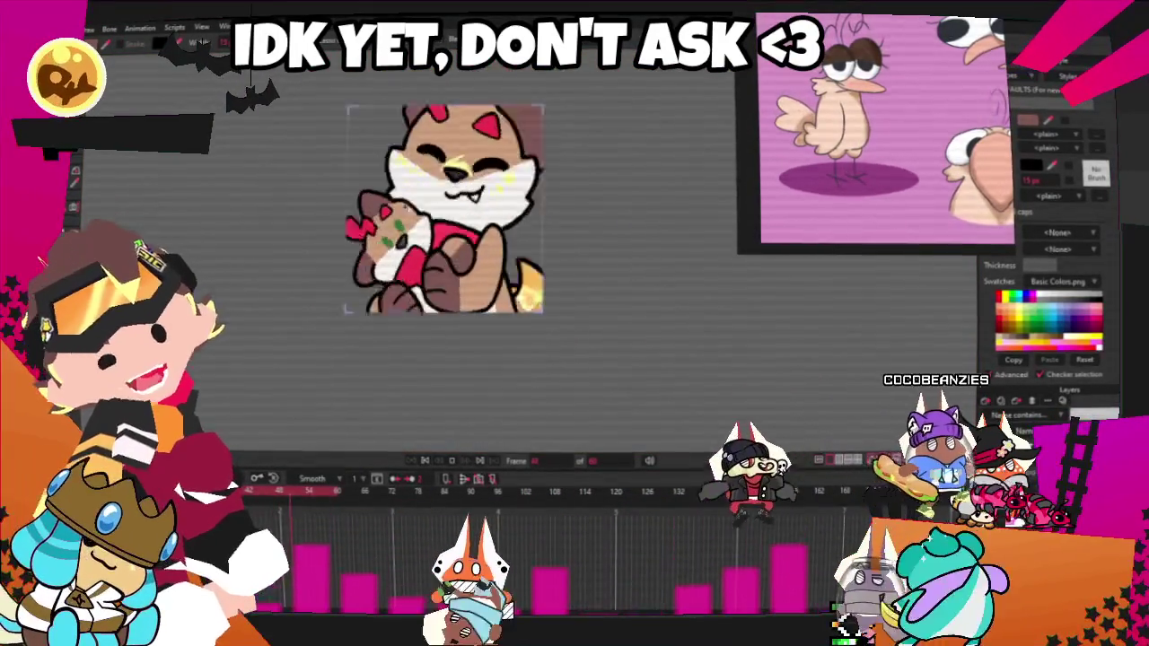
scroll(327, 222, up, 3)
scroll(327, 222, down, 2)
scroll(327, 222, up, 2)
scroll(327, 223, down, 1)
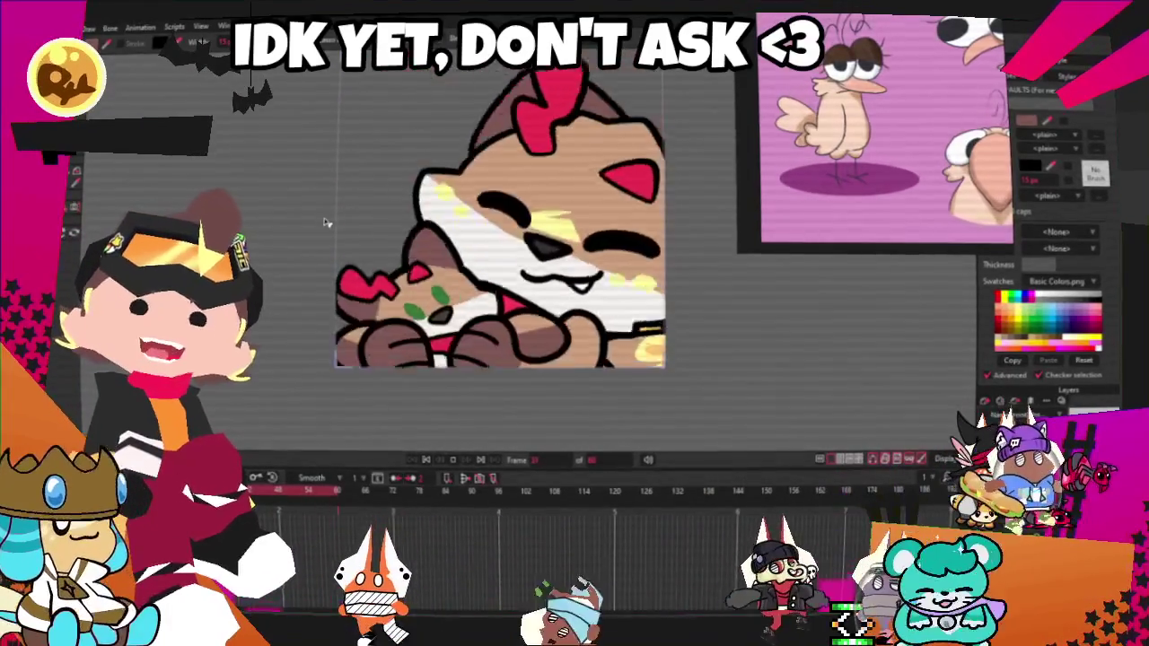
scroll(326, 222, down, 3)
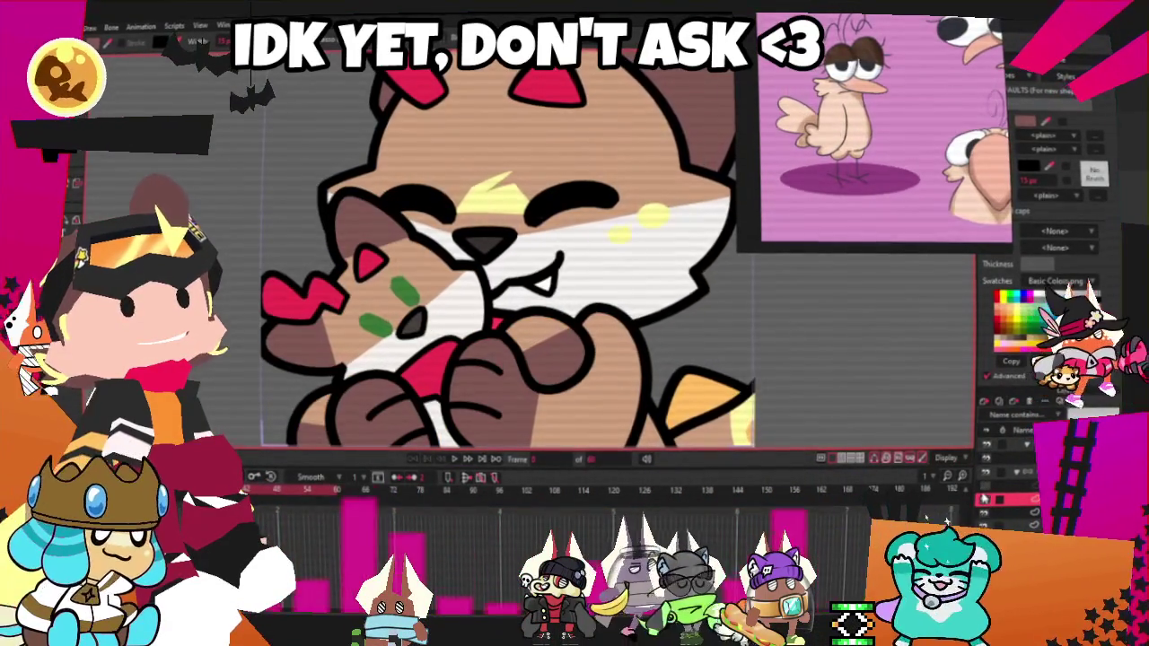
scroll(368, 301, down, 5)
scroll(368, 301, up, 3)
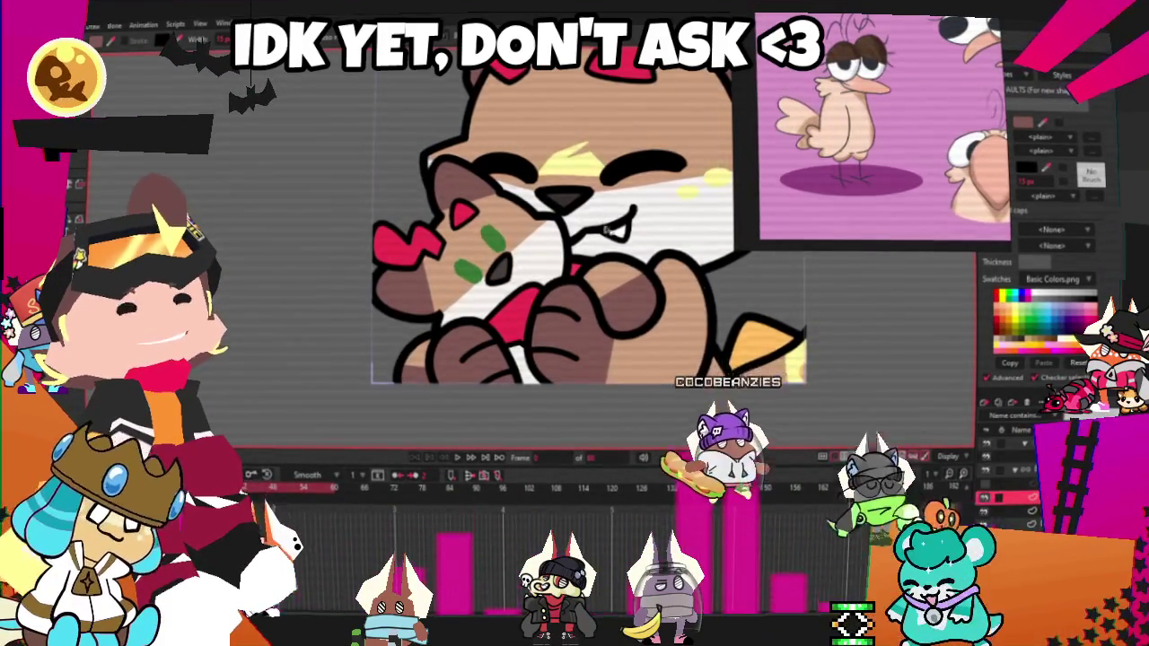
- Reshape the upper and lower green cheek marks into larger, rounder ovals
scroll(516, 176, up, 2)
scroll(516, 176, up, 2)
scroll(412, 358, up, 2)
scroll(413, 359, up, 2)
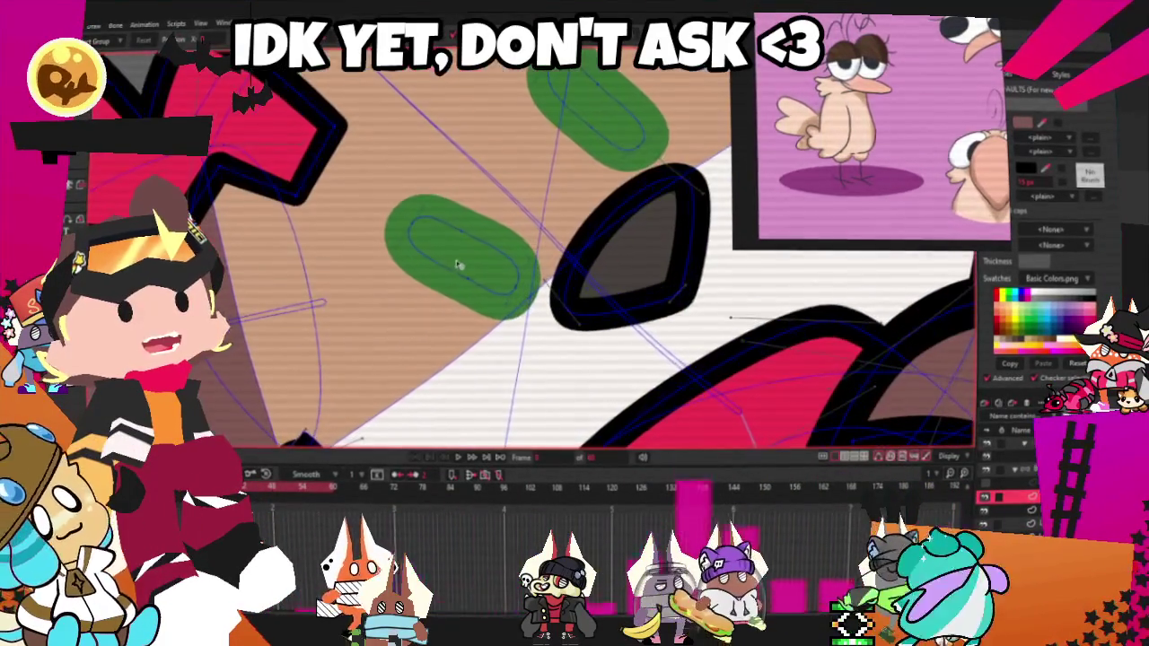
drag(459, 283, 403, 333)
drag(462, 249, 551, 174)
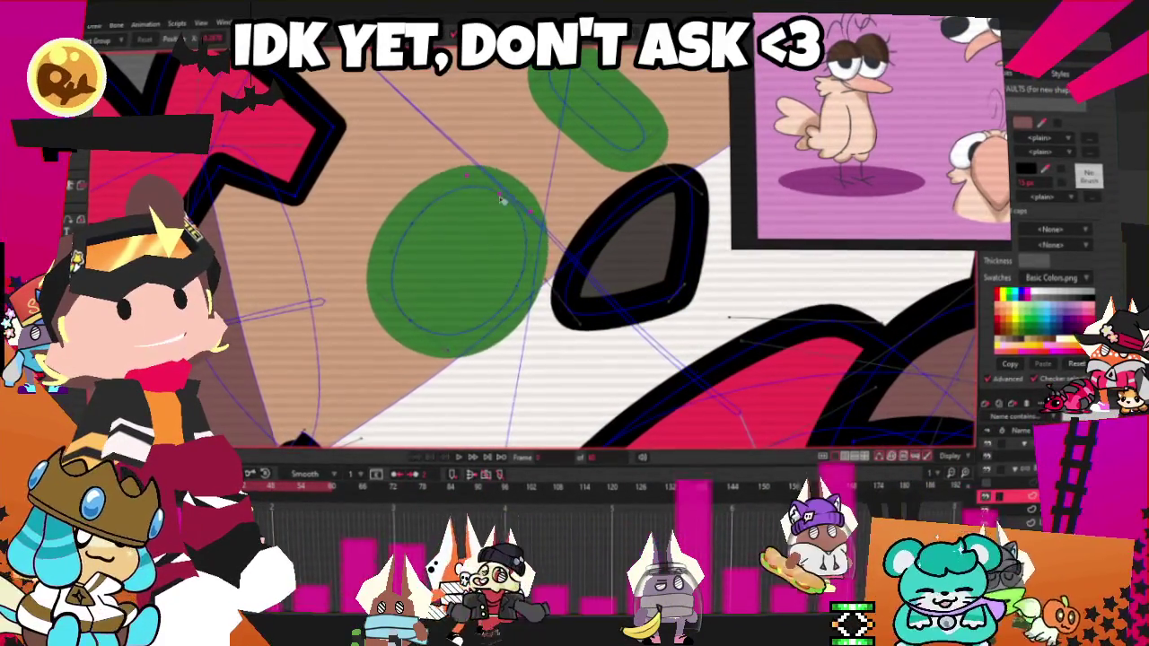
scroll(589, 124, down, 1)
mouse_move(589, 125)
mouse_down()
mouse_move(634, 116)
mouse_move(524, 180)
mouse_move(635, 147)
mouse_up()
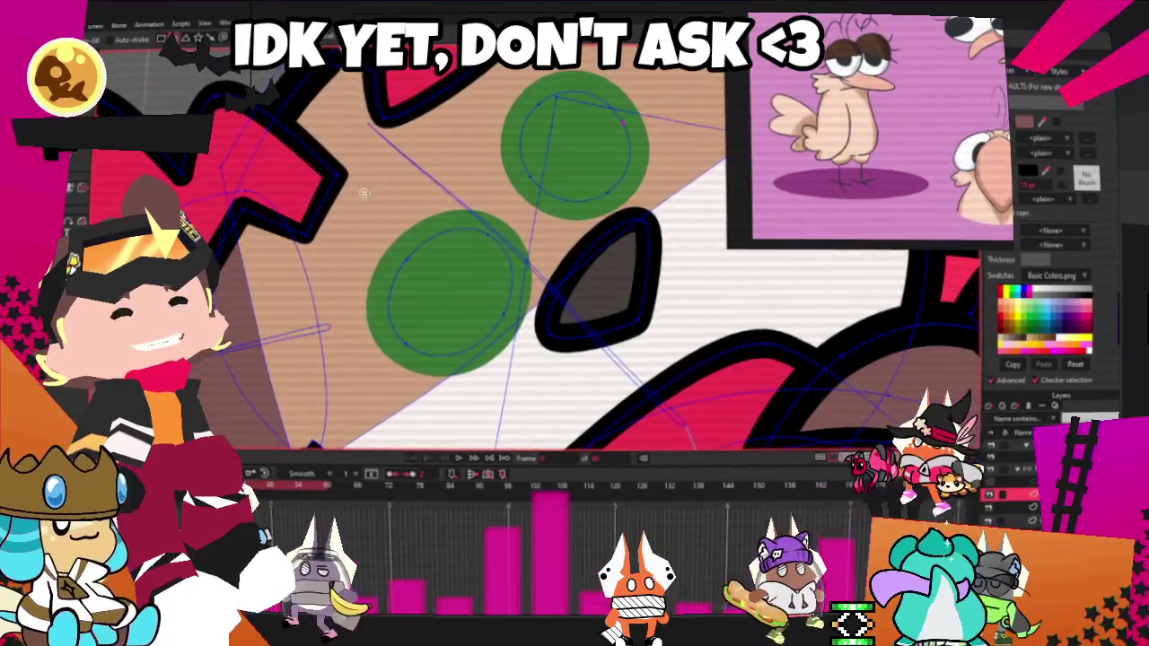
- Draw four small round holes in the green cheek spot
scroll(432, 273, up, 2)
drag(436, 317, 473, 326)
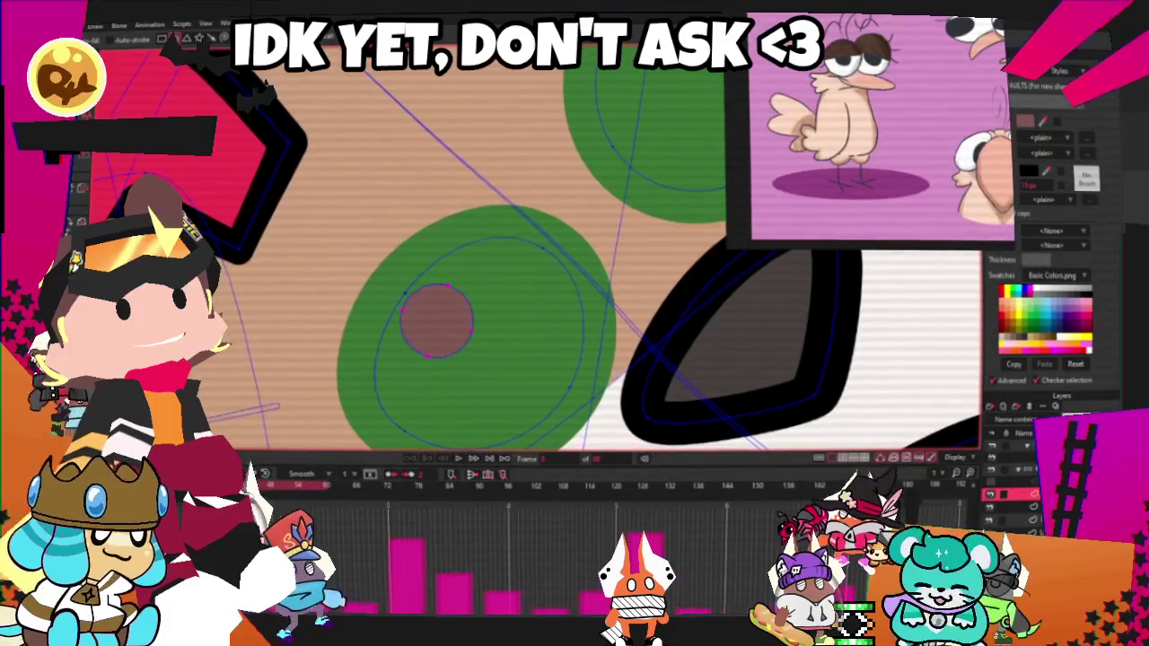
scroll(411, 275, down, 1)
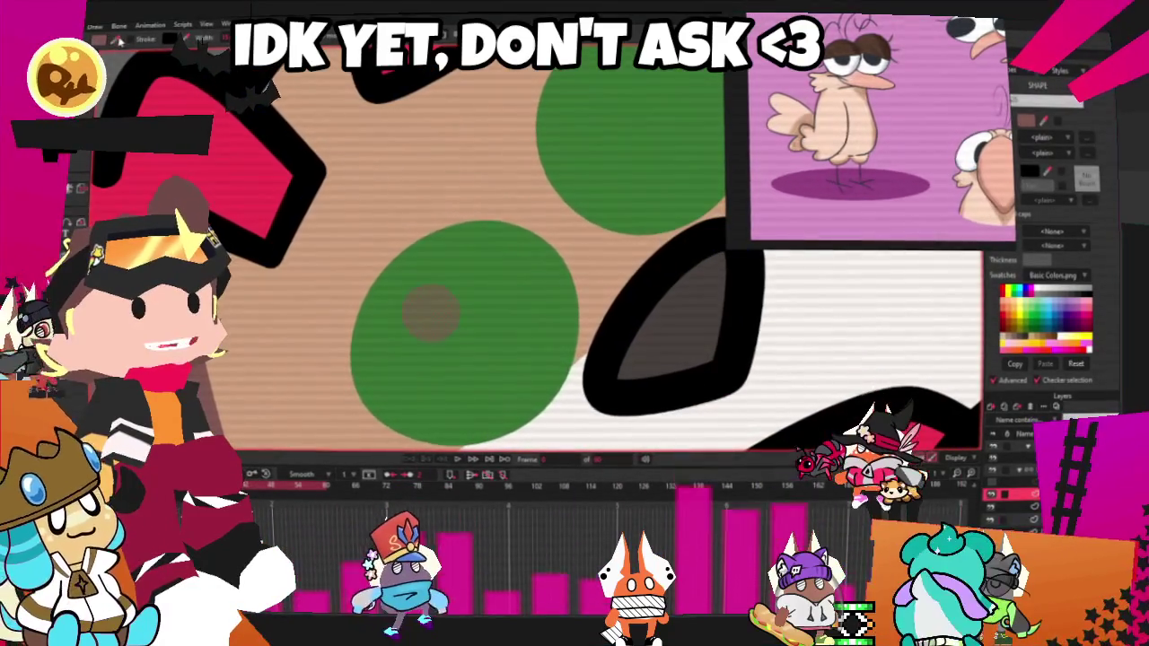
scroll(466, 245, down, 2)
scroll(466, 245, down, 2)
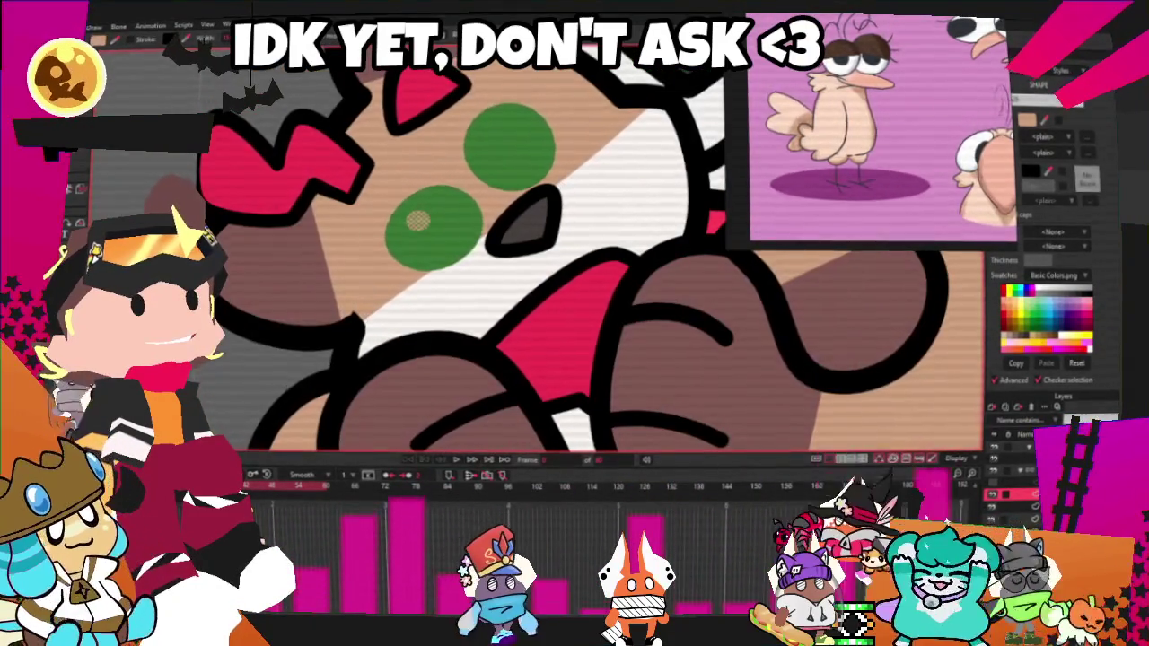
key(q)
scroll(403, 224, up, 4)
scroll(405, 225, up, 3)
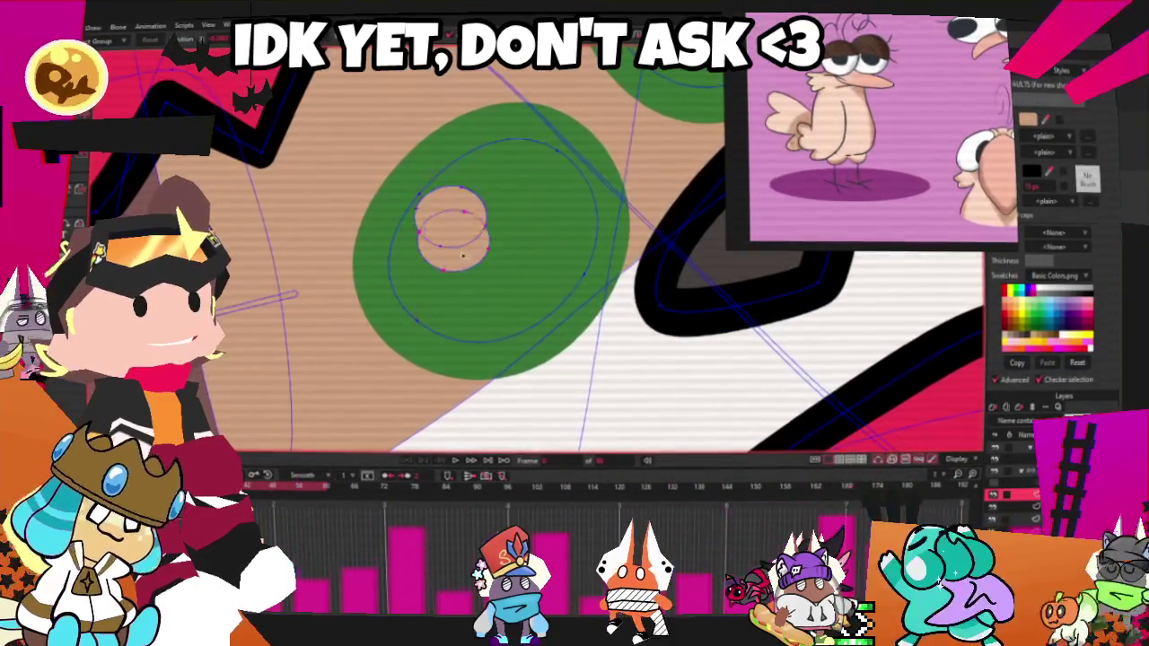
drag(418, 266, 466, 302)
drag(524, 230, 587, 287)
drag(495, 146, 560, 210)
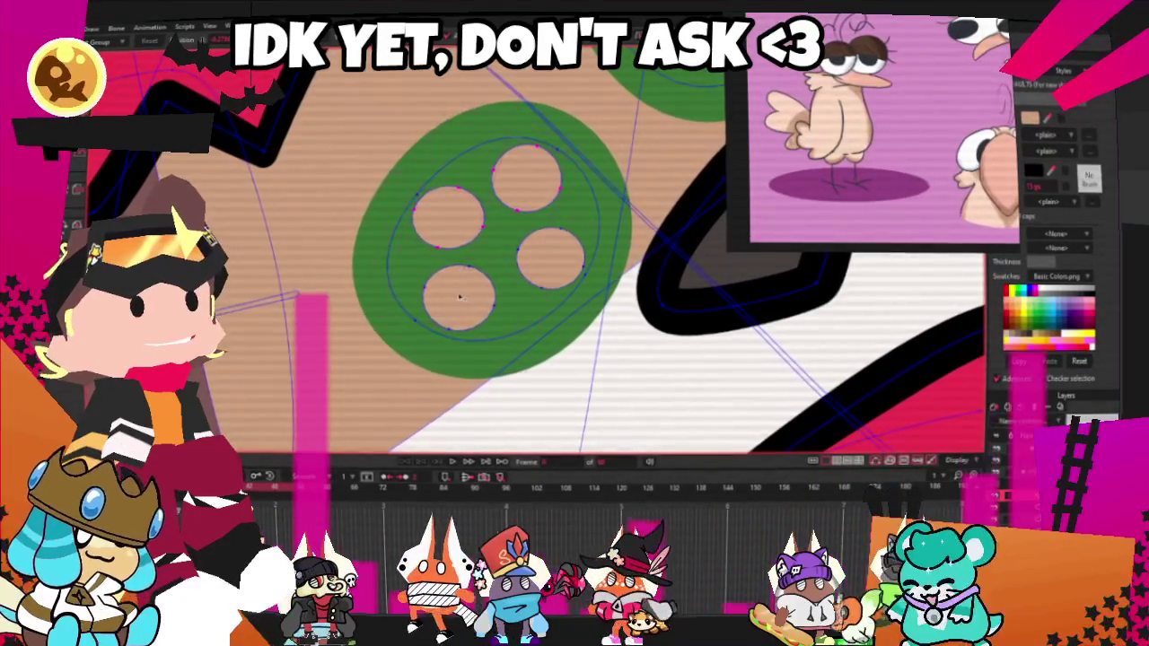
- Rotate the four holes in the upper green spot
scroll(503, 263, down, 2)
scroll(486, 263, down, 2)
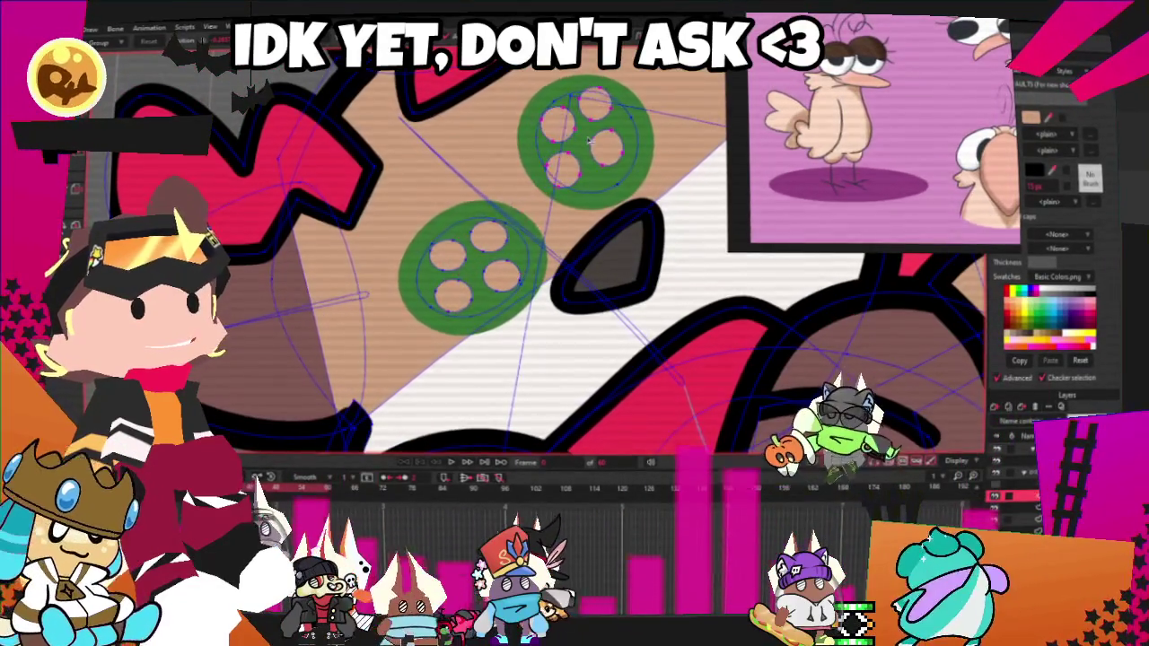
scroll(540, 90, up, 3)
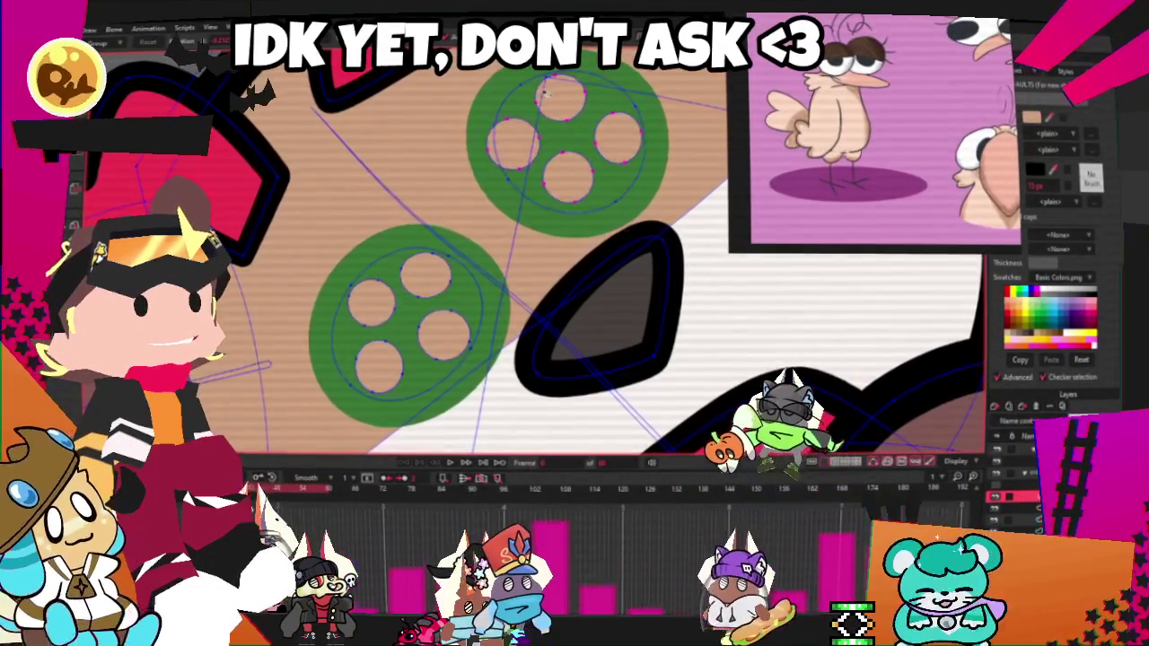
drag(541, 92, 567, 144)
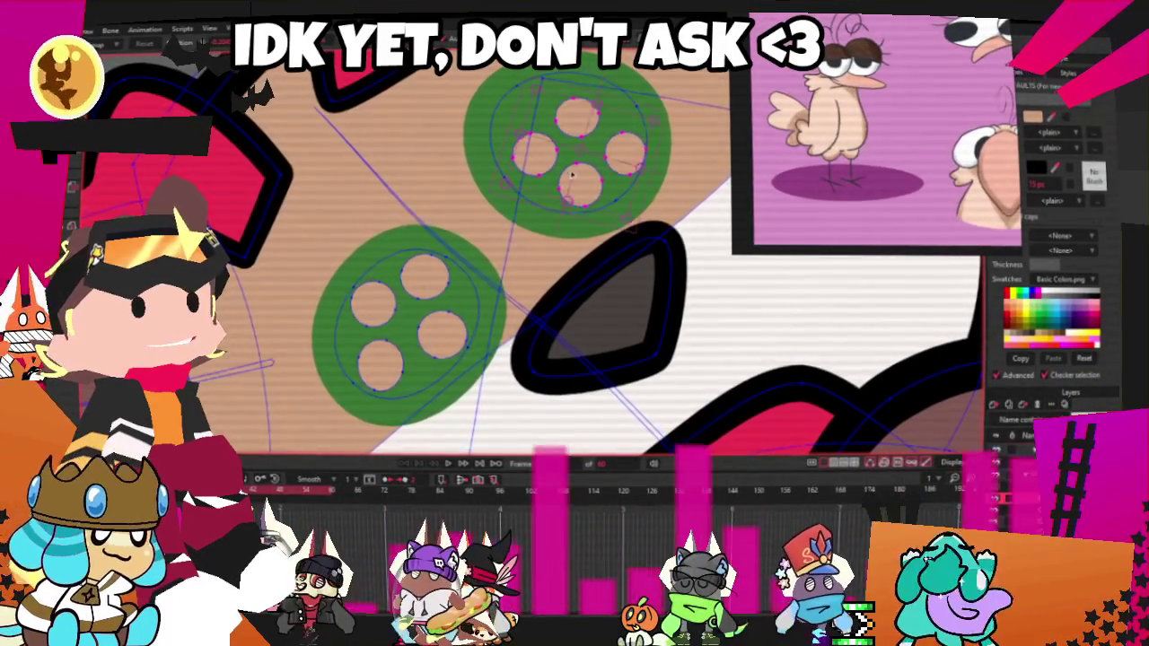
- Select the lower spot's points and draw a white rectangle over its holes
scroll(404, 267, down, 2)
scroll(401, 267, up, 2)
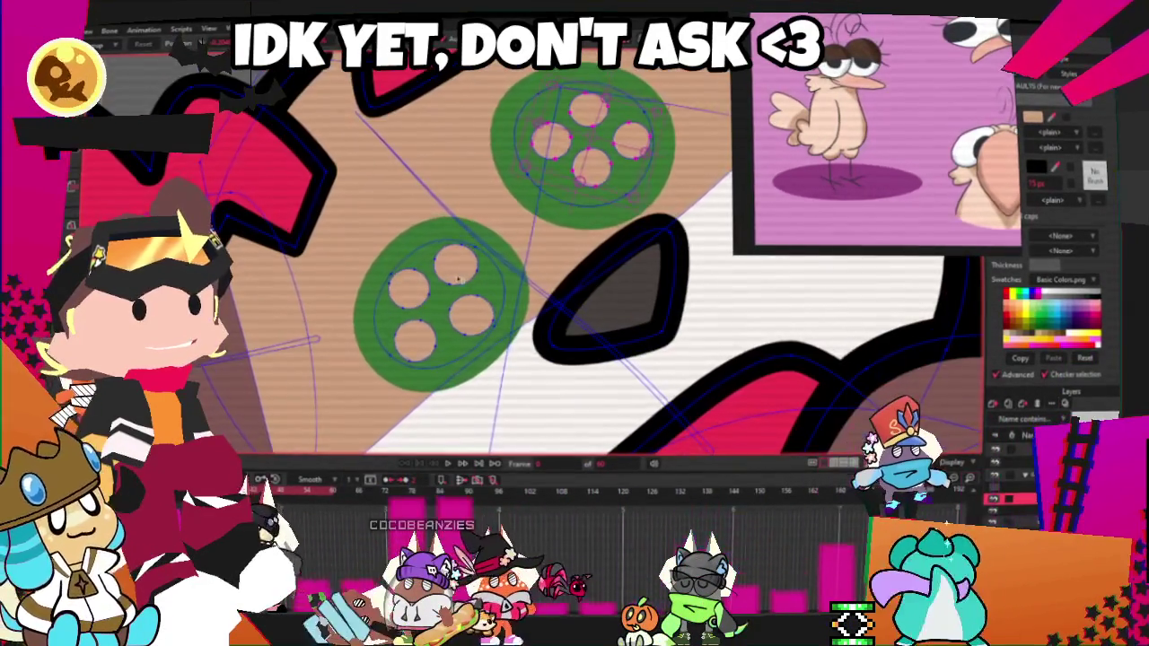
scroll(408, 297, up, 1)
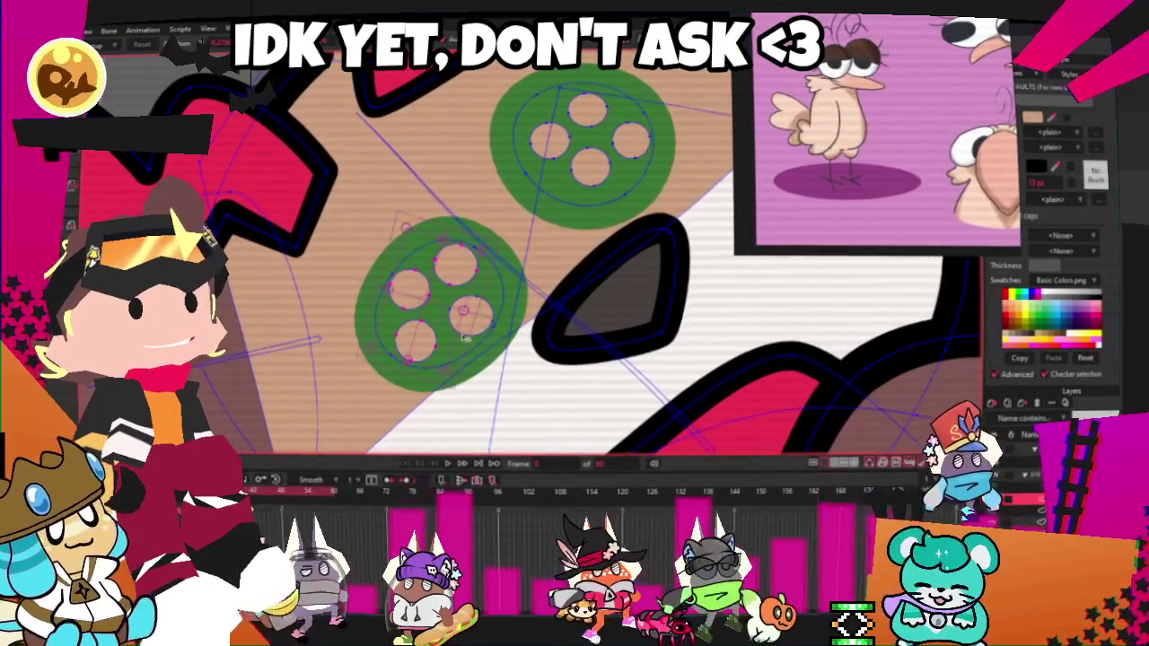
mouse_move(415, 348)
mouse_down()
mouse_move(516, 260)
mouse_move(525, 269)
mouse_up()
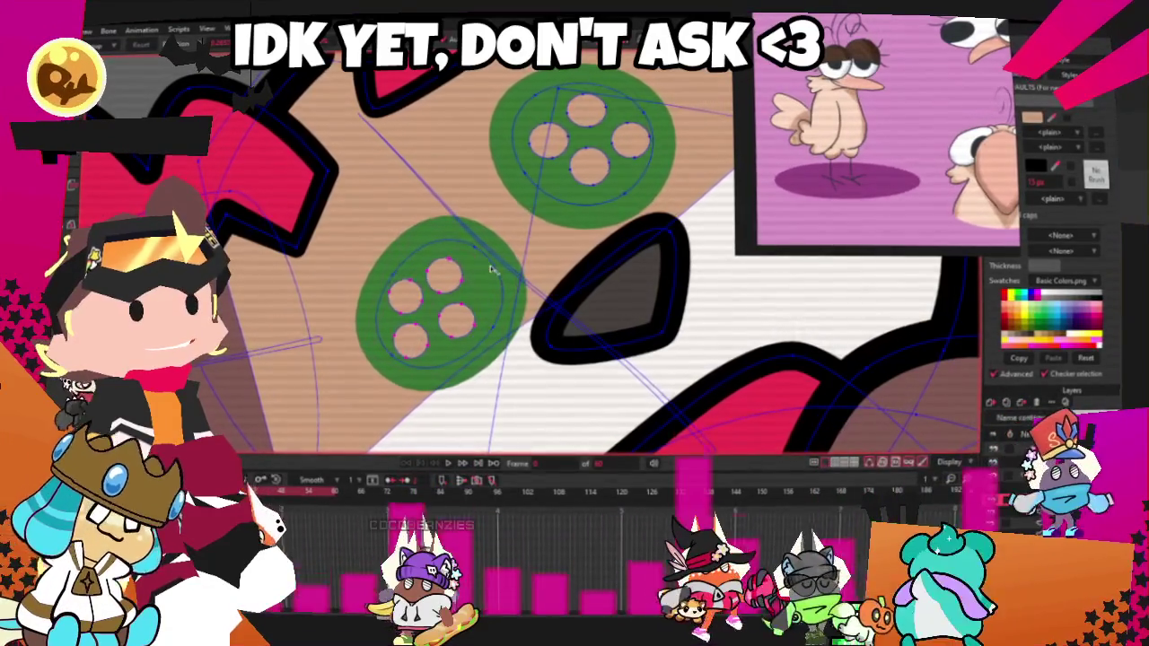
key(a)
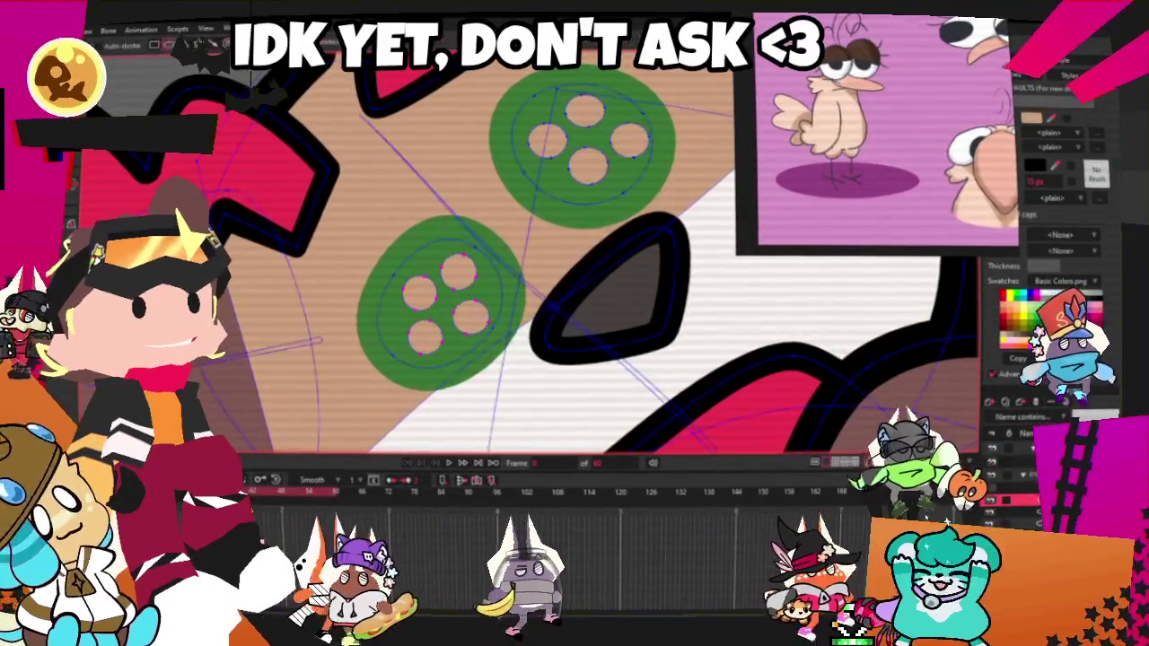
drag(401, 253, 457, 312)
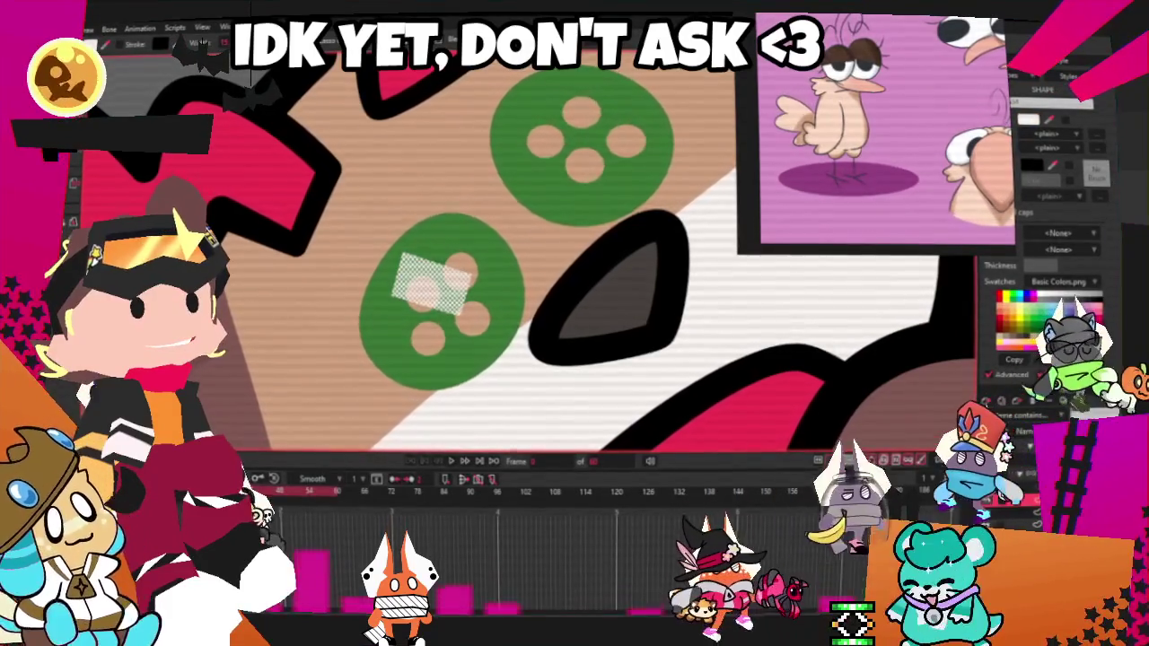
- Tilt the white shape into a cross over the lower spot's holes and select it
scroll(476, 274, up, 2)
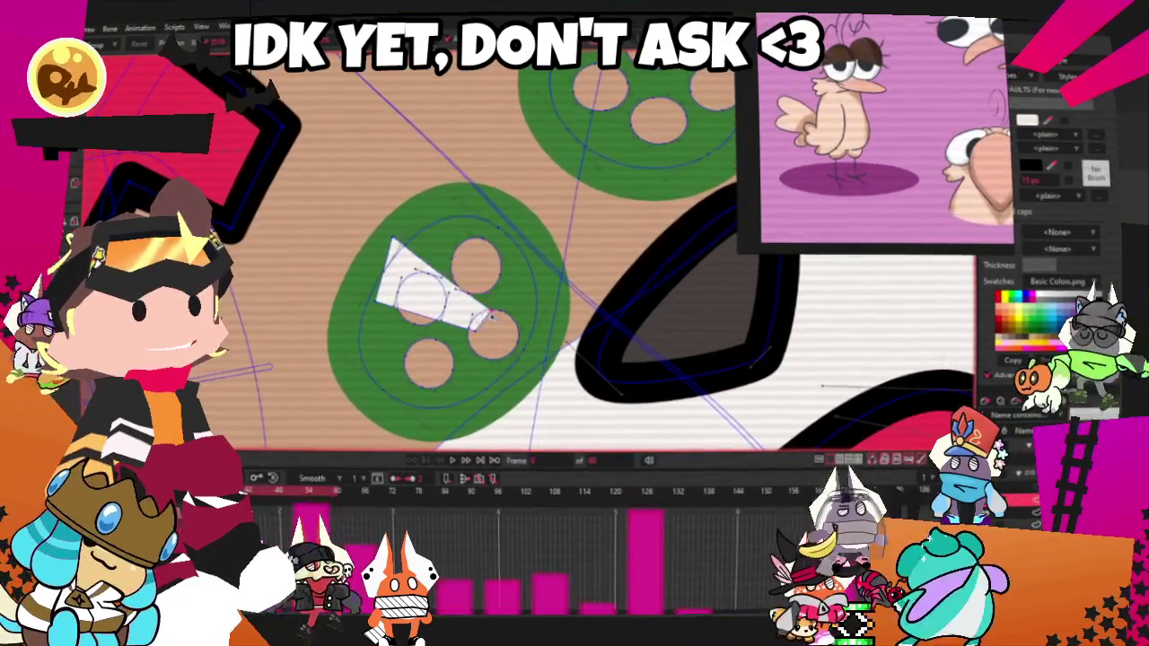
mouse_move(484, 344)
mouse_down()
mouse_move(381, 306)
mouse_move(420, 318)
mouse_up()
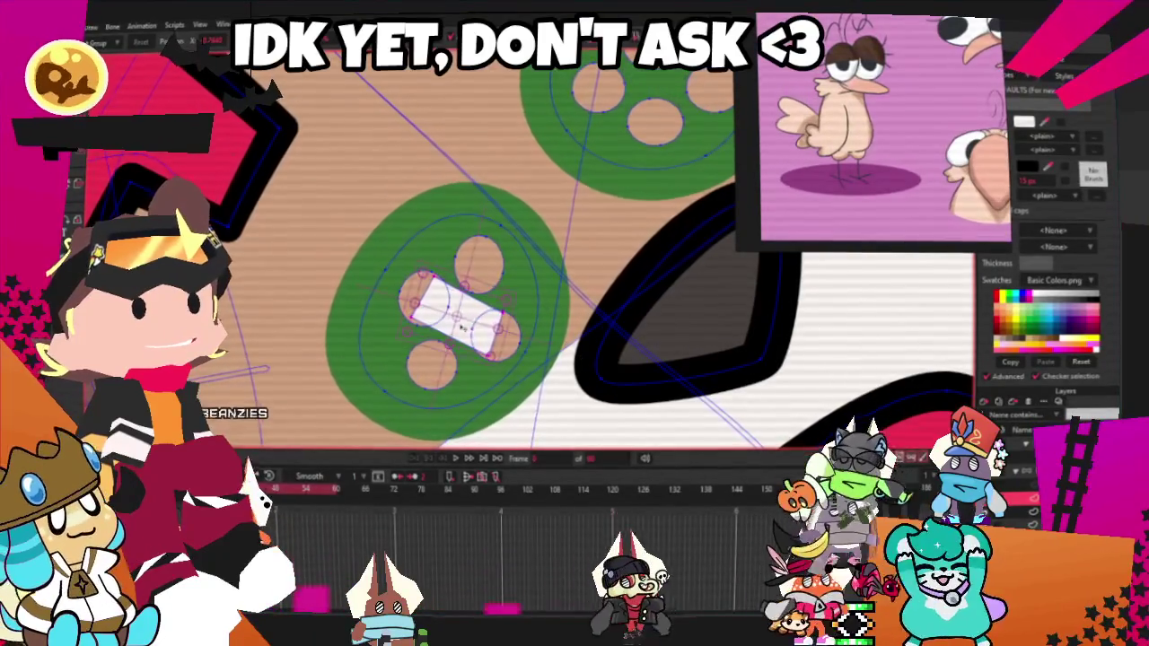
click(472, 278)
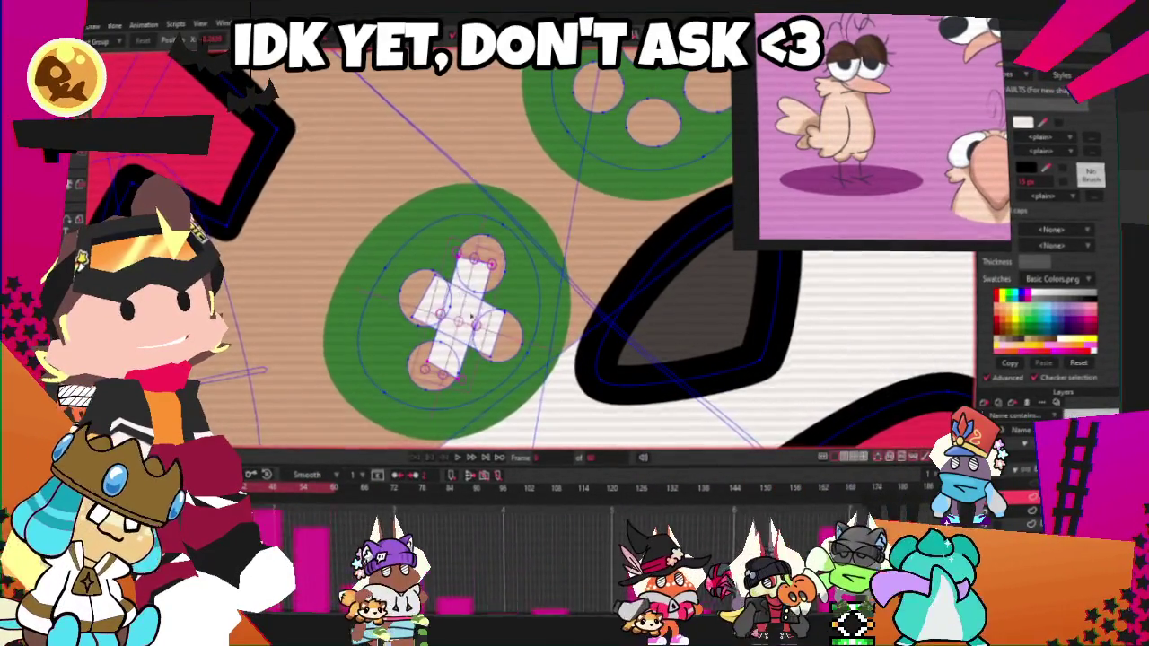
- Paste a copy of the white cross onto the upper green spot
scroll(465, 305, up, 1)
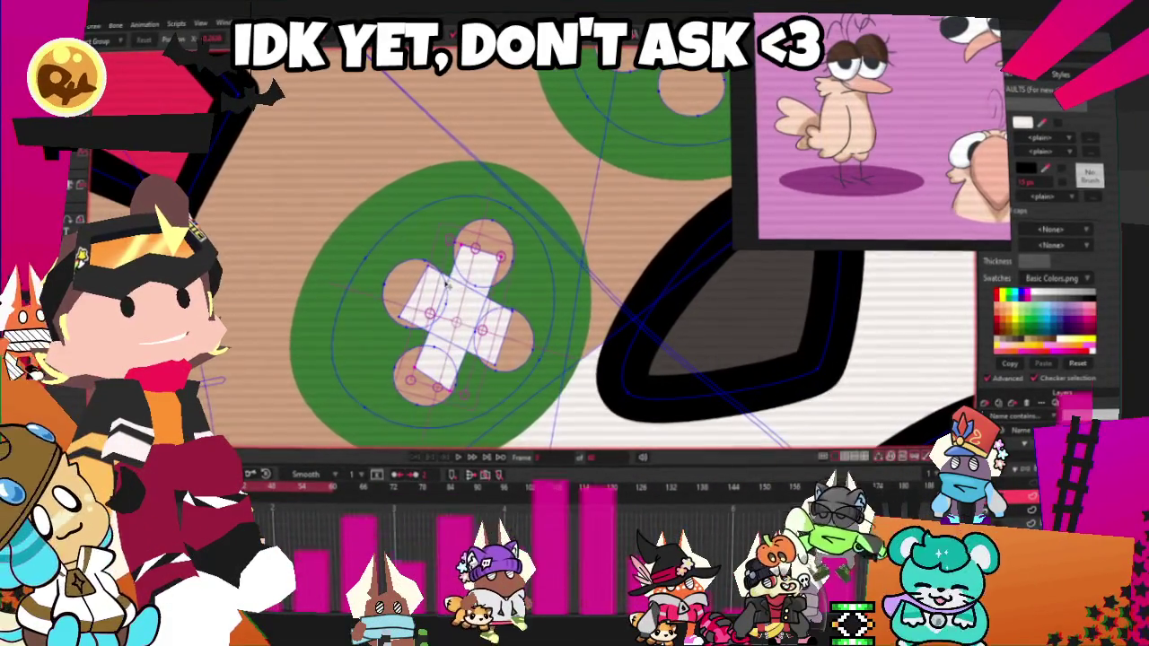
scroll(453, 292, down, 2)
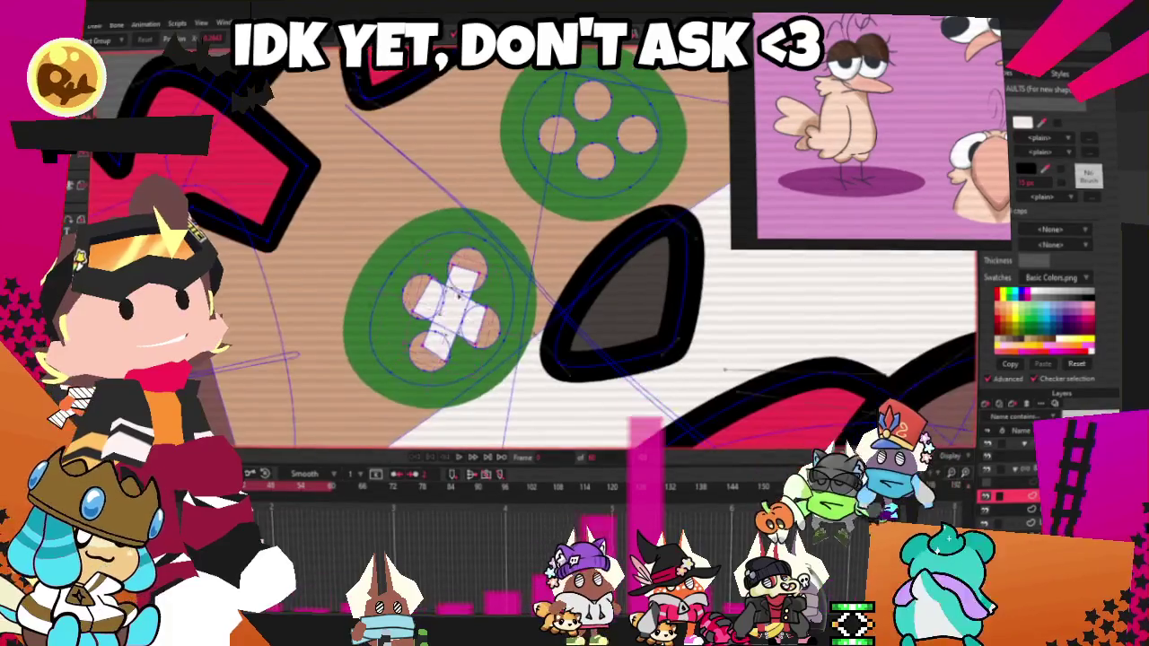
key(ctrl+v)
scroll(642, 145, up, 2)
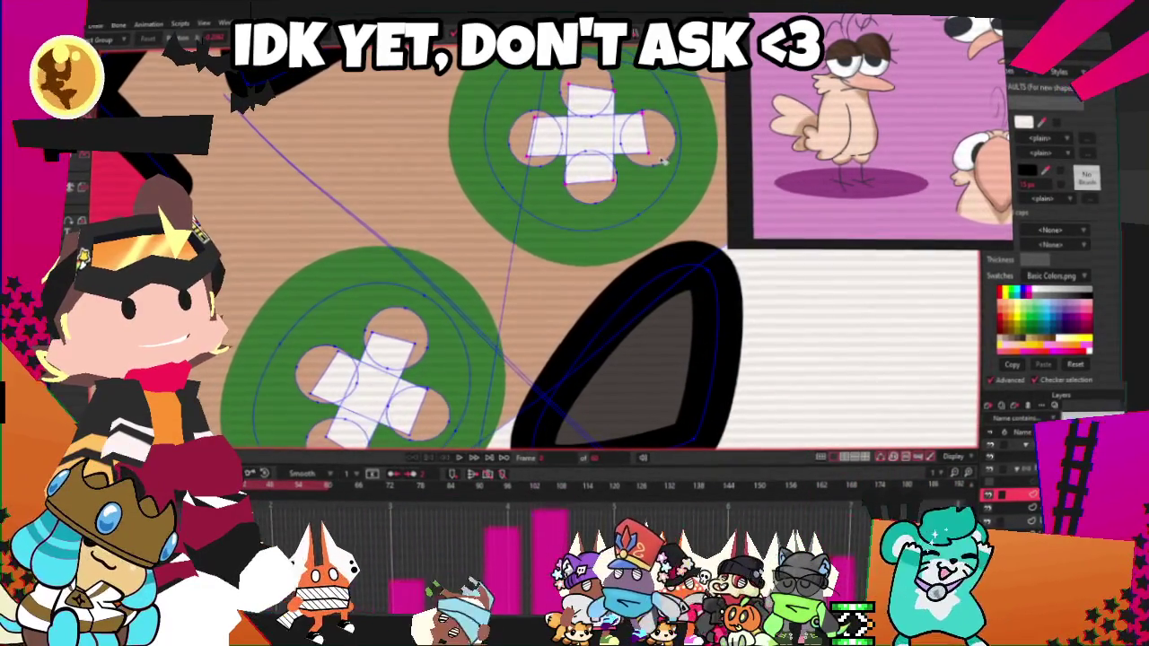
scroll(662, 162, up, 2)
scroll(662, 161, up, 1)
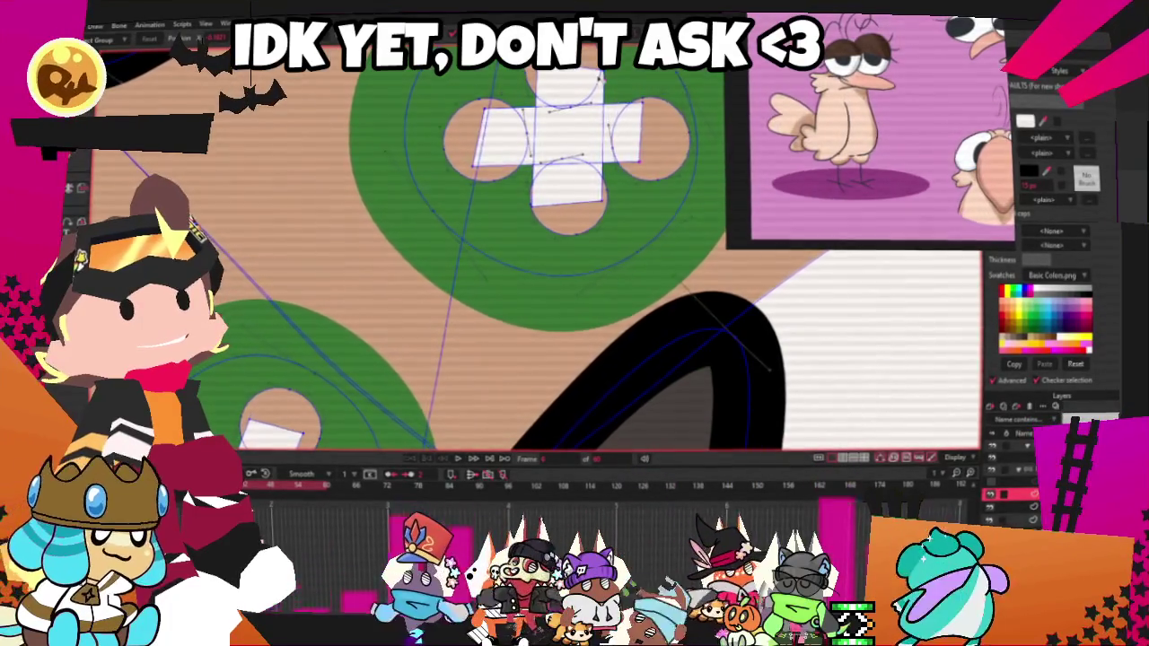
scroll(591, 79, up, 2)
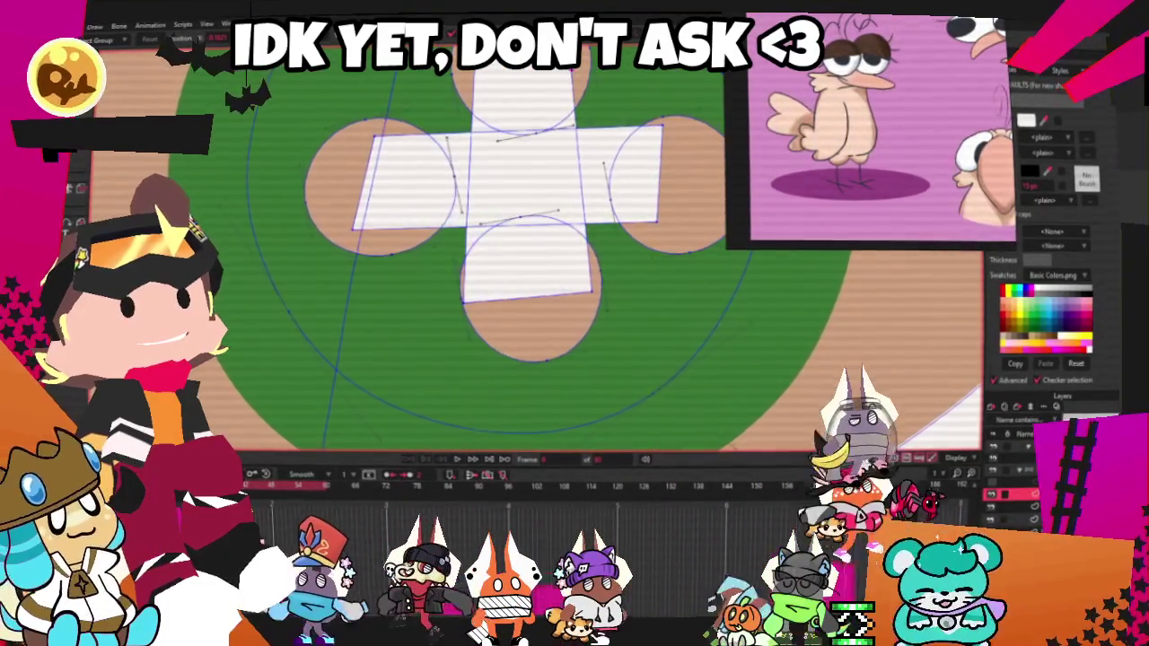
scroll(565, 79, down, 4)
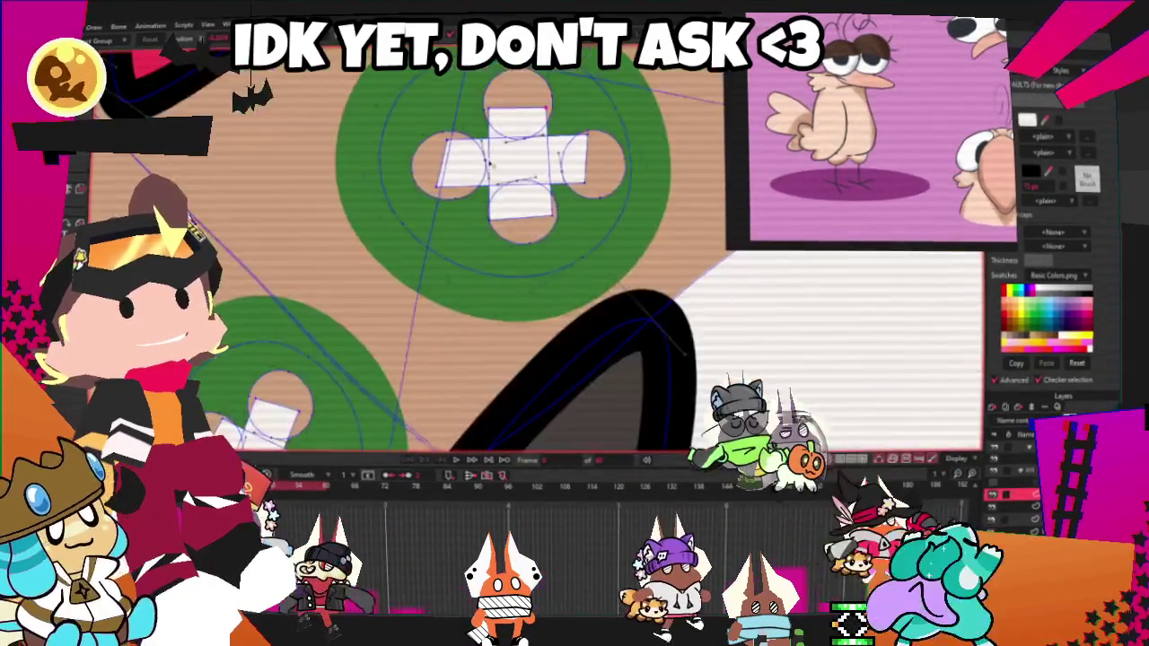
scroll(566, 79, down, 2)
scroll(633, 386, up, 2)
scroll(632, 386, up, 1)
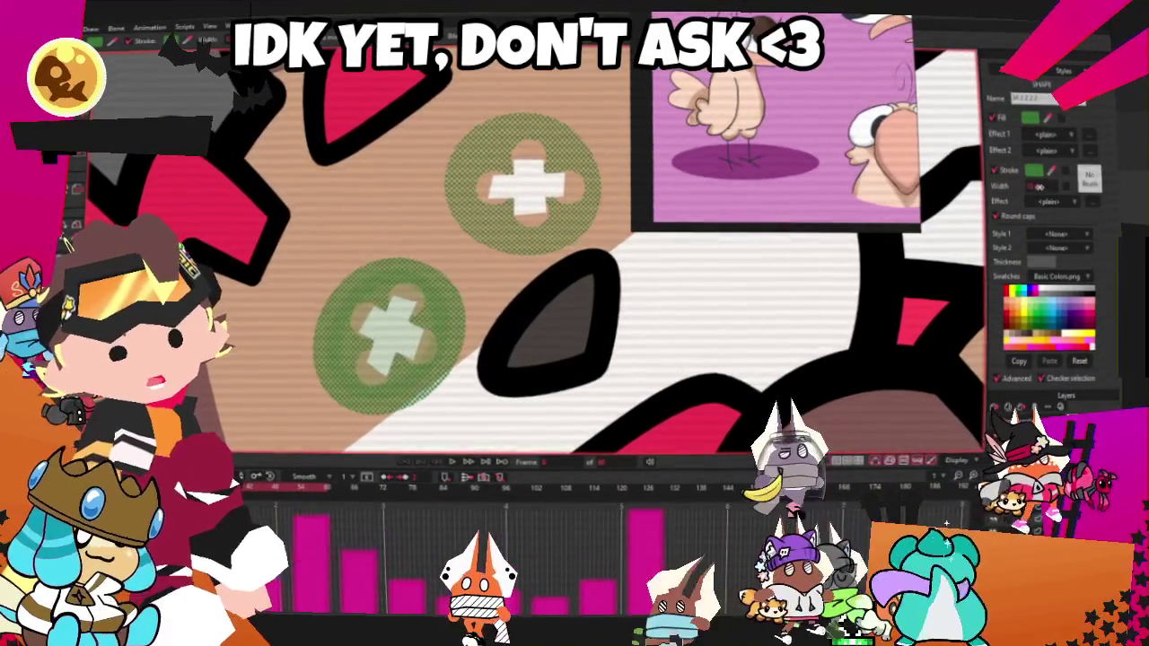
- Confirm green in the Color Picker for the spots and enlarge the lower spot
click(1034, 169)
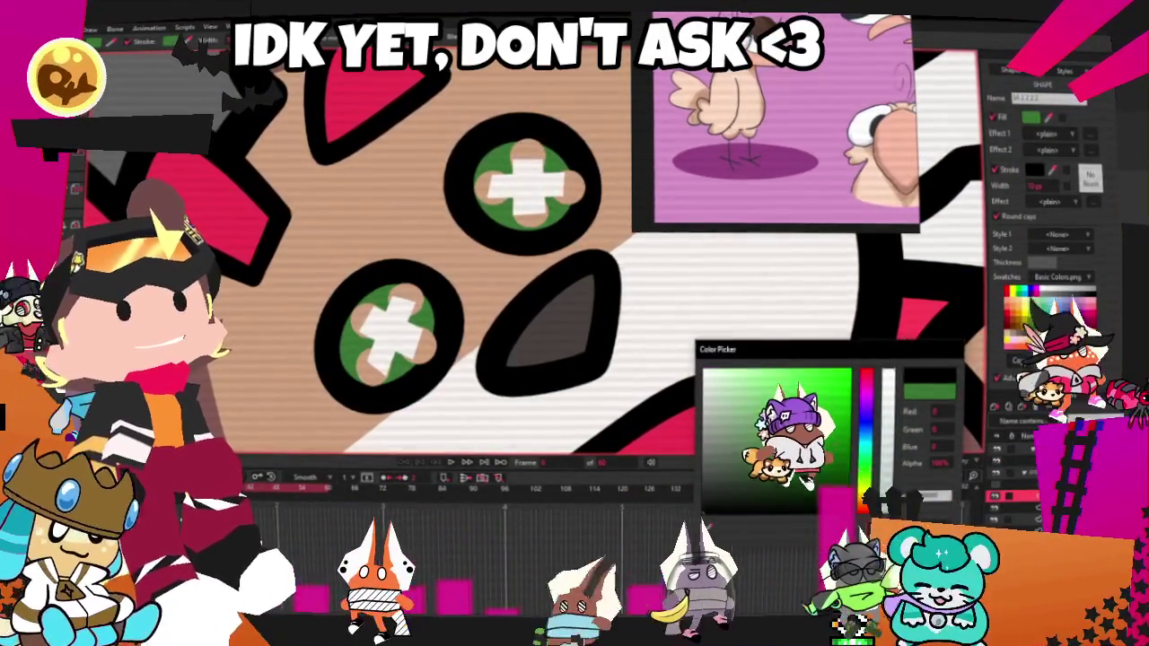
key(Return)
drag(460, 287, 487, 286)
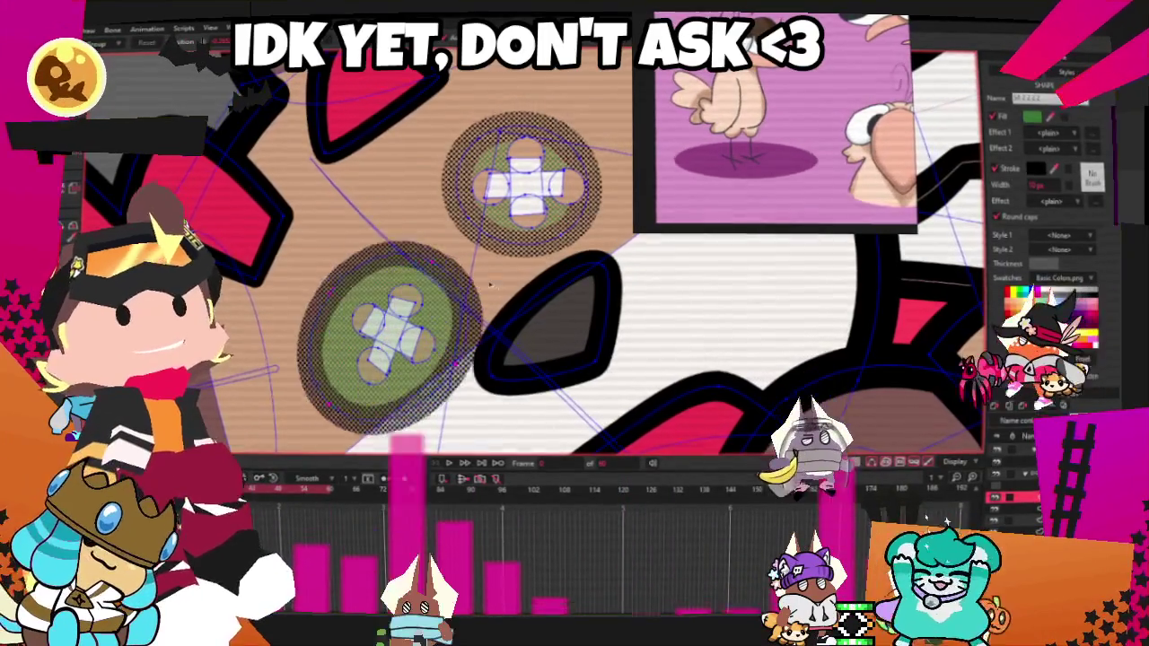
click(518, 242)
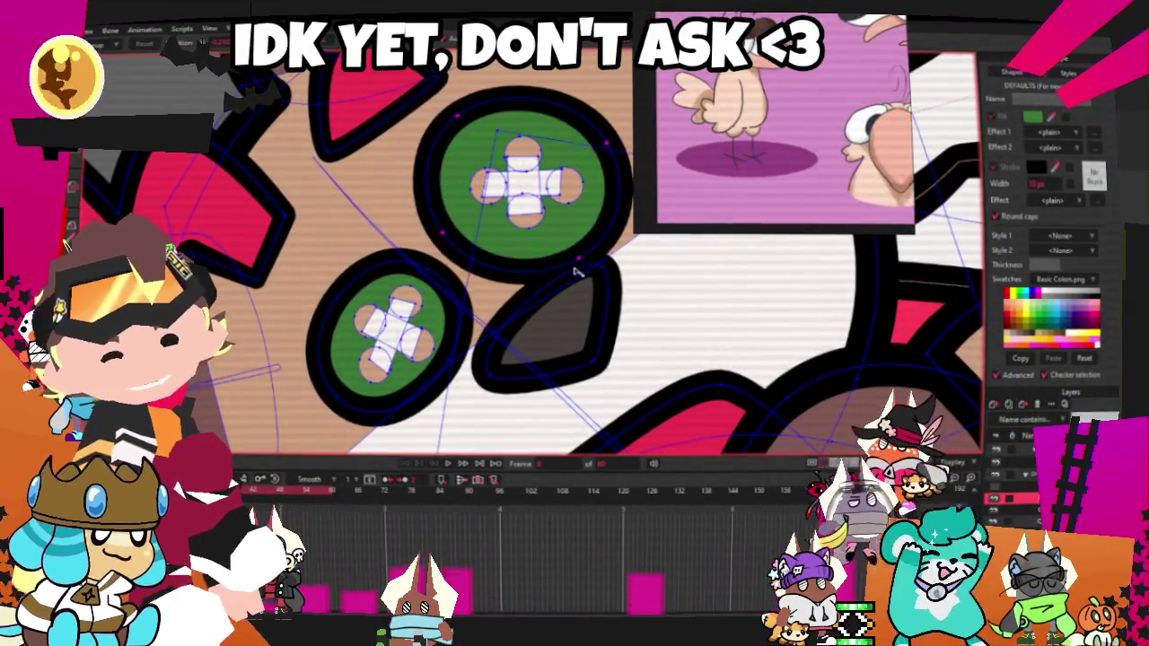
- Reselect both green cheek spots together
scroll(560, 261, down, 3)
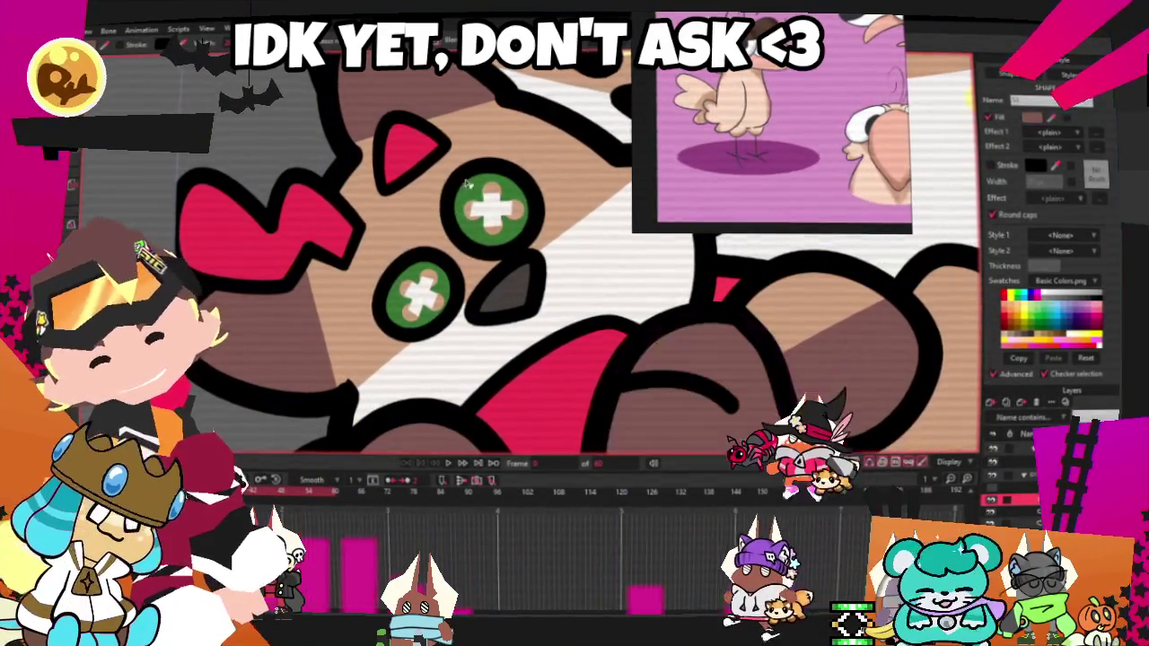
click(433, 260)
shift+click(433, 260)
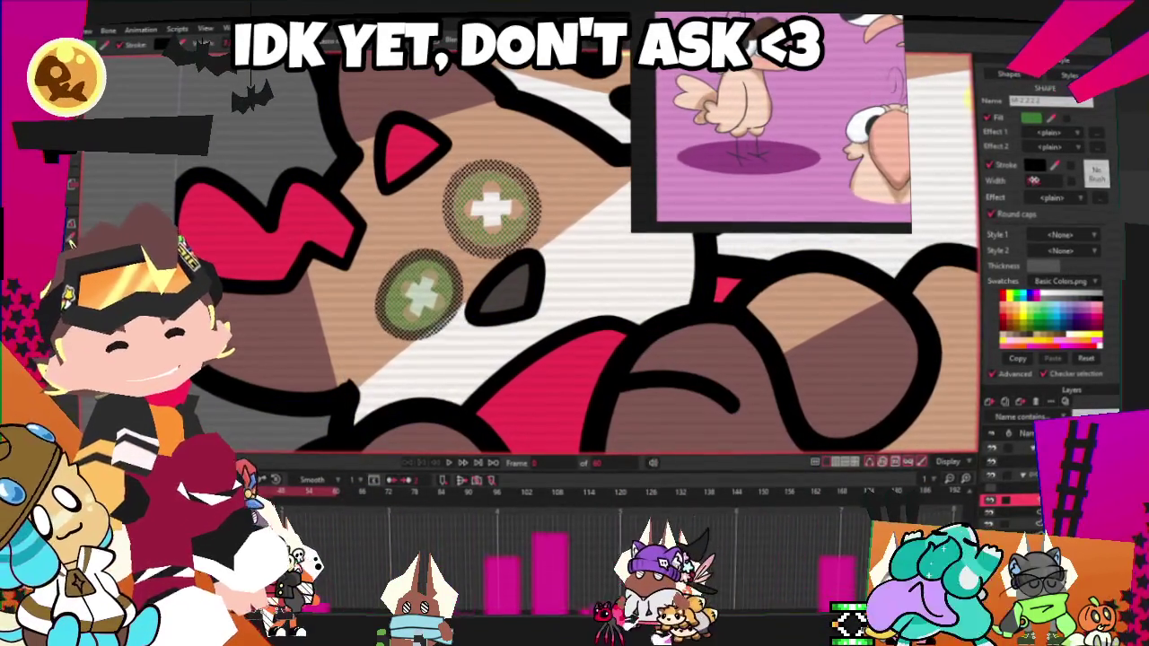
scroll(526, 233, down, 3)
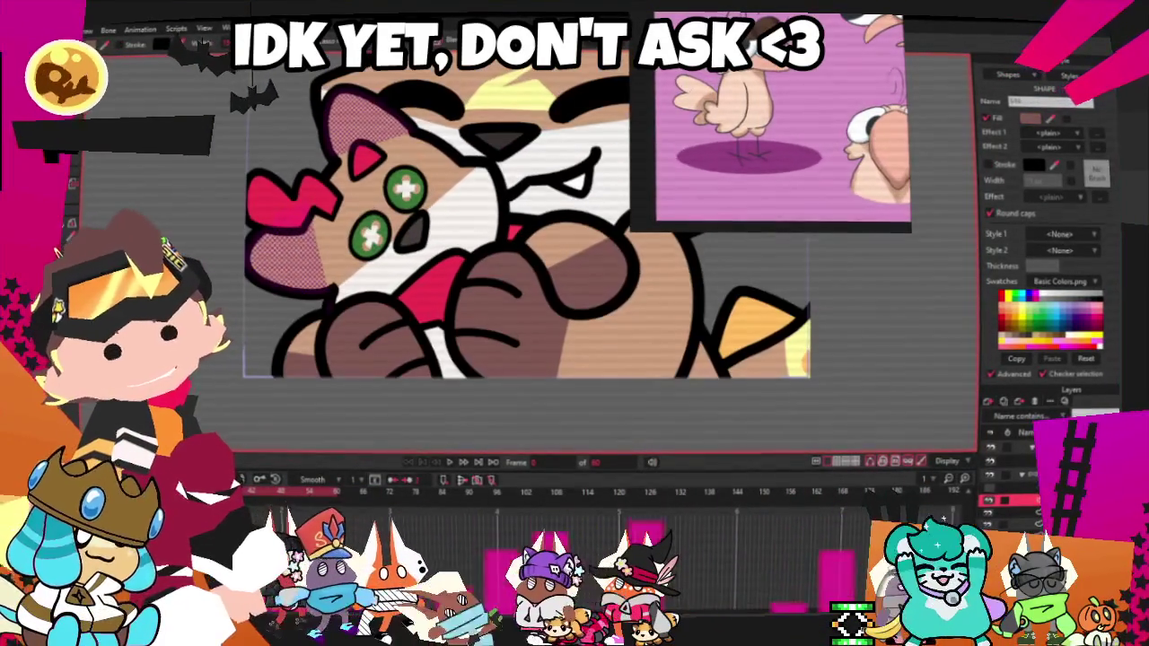
- Select all points and curves of the cat drawing with Ctrl+A
scroll(526, 216, up, 2)
scroll(526, 216, down, 5)
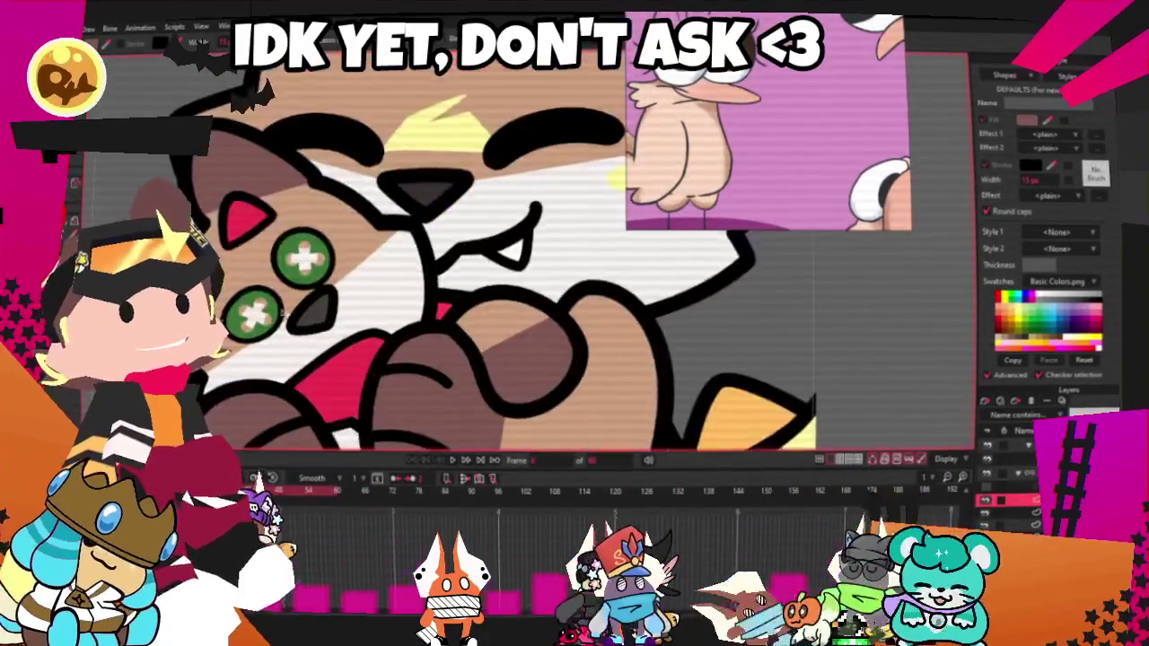
key(ctrl+a)
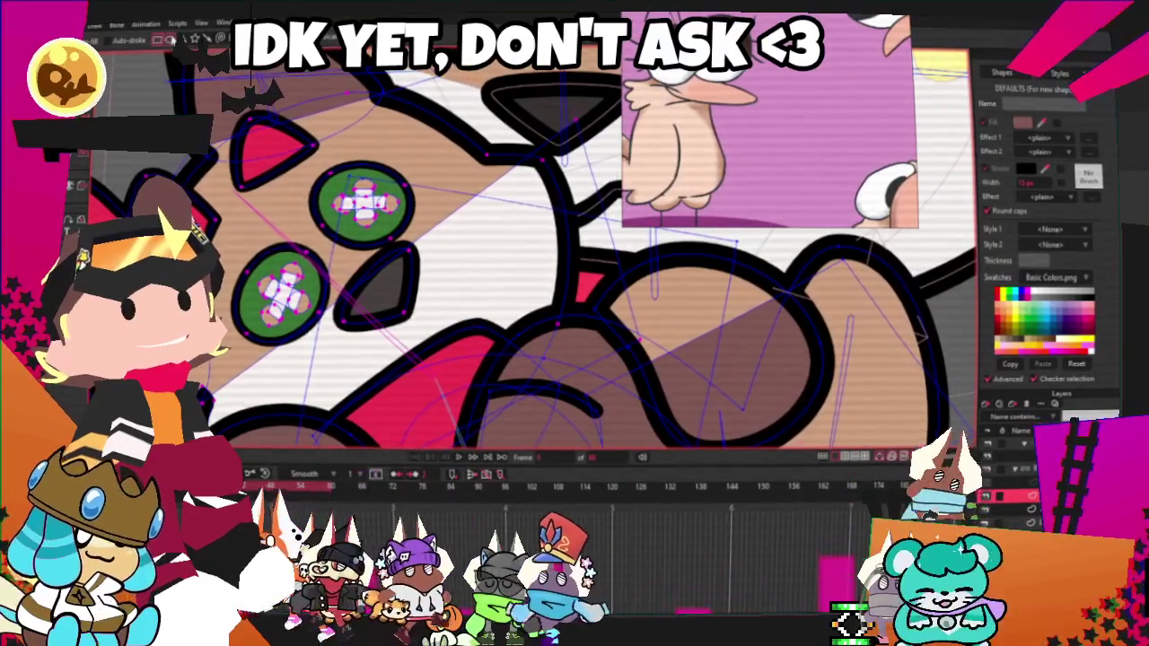
- Nudge the upper yellow cheek dot into place beside its green spot
scroll(460, 185, up, 3)
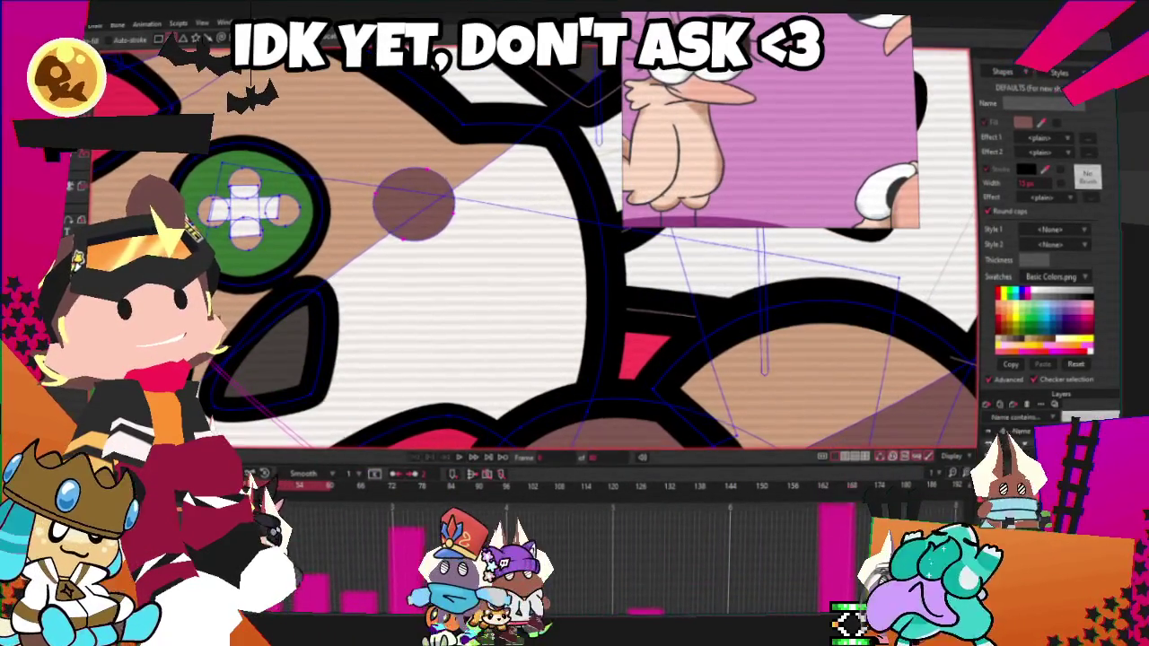
scroll(373, 236, down, 5)
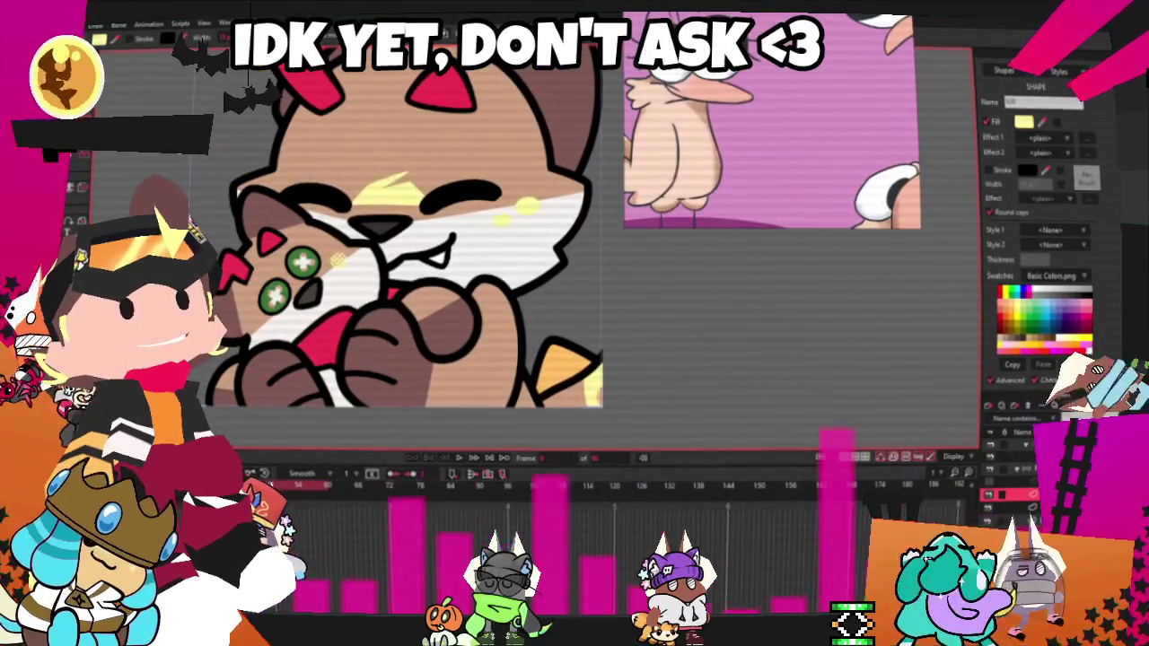
scroll(262, 233, up, 1)
scroll(262, 233, up, 1)
scroll(262, 232, up, 1)
scroll(492, 325, up, 1)
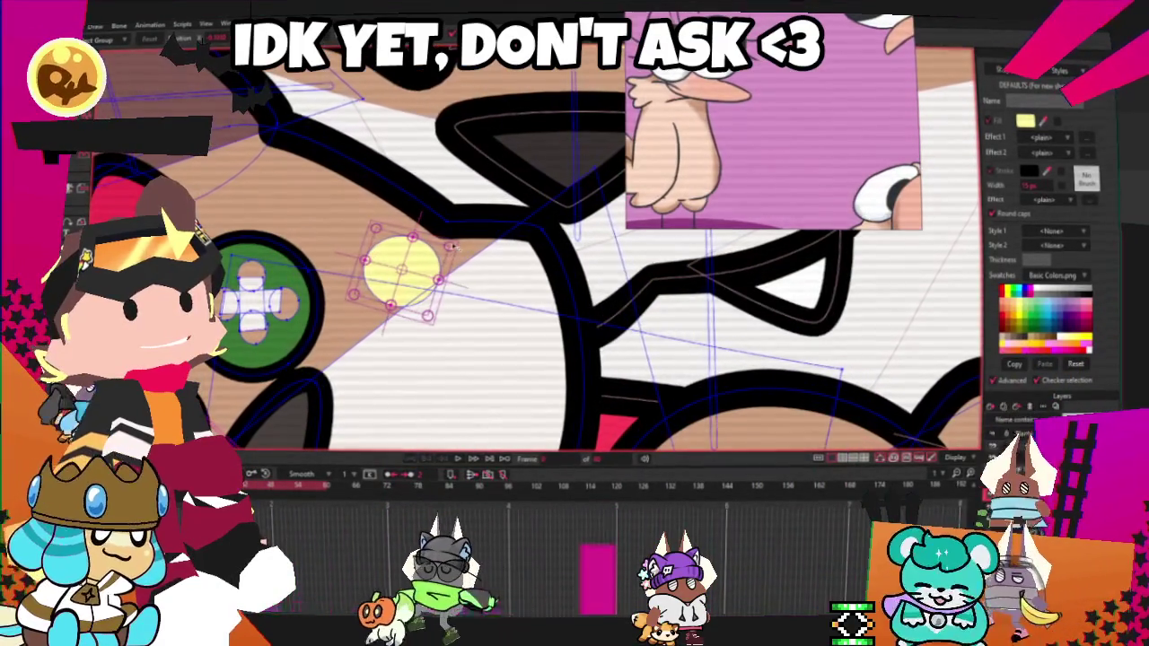
drag(401, 271, 401, 292)
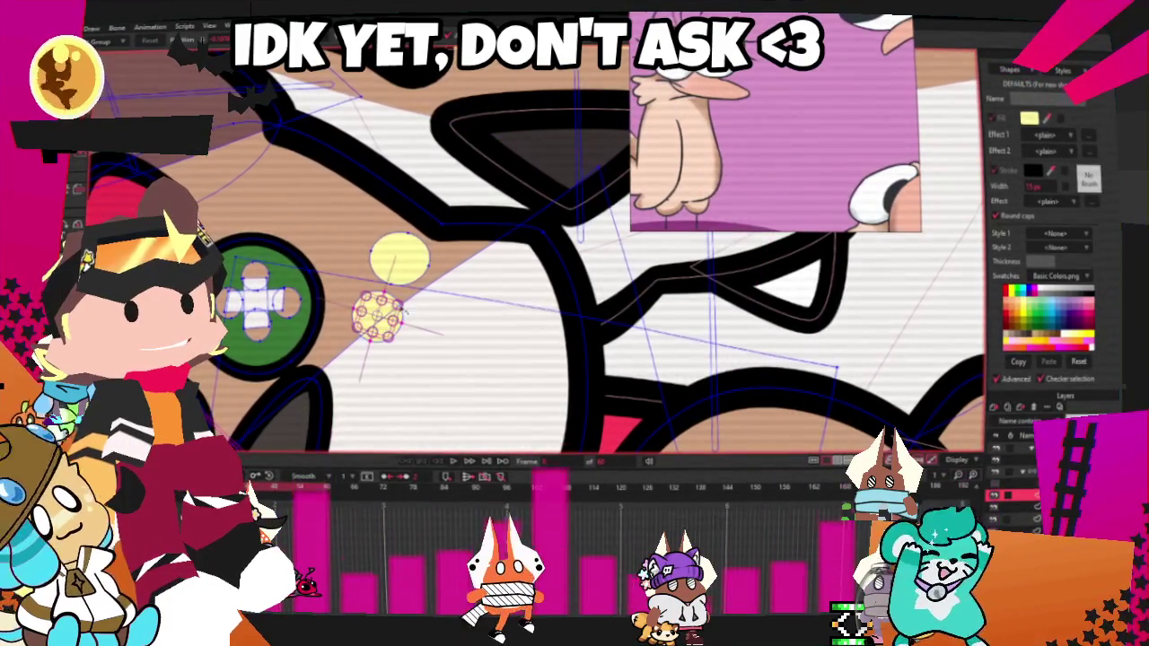
- Pick the lower yellow dot near the lower green spot, then select all points
click(386, 312)
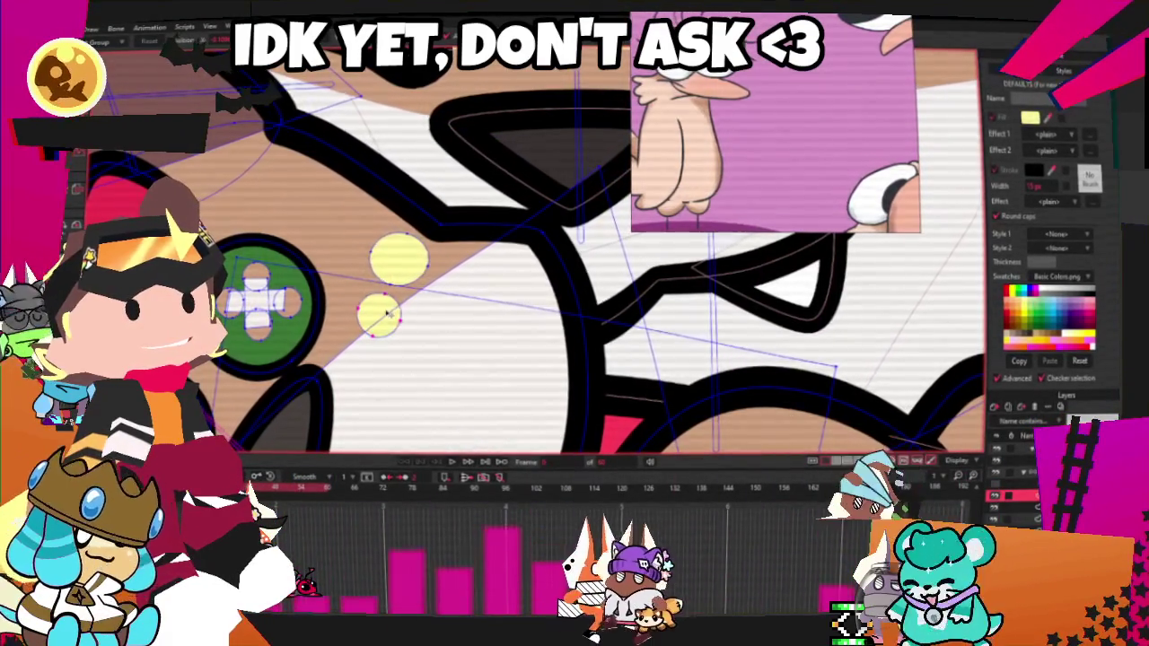
scroll(403, 261, down, 3)
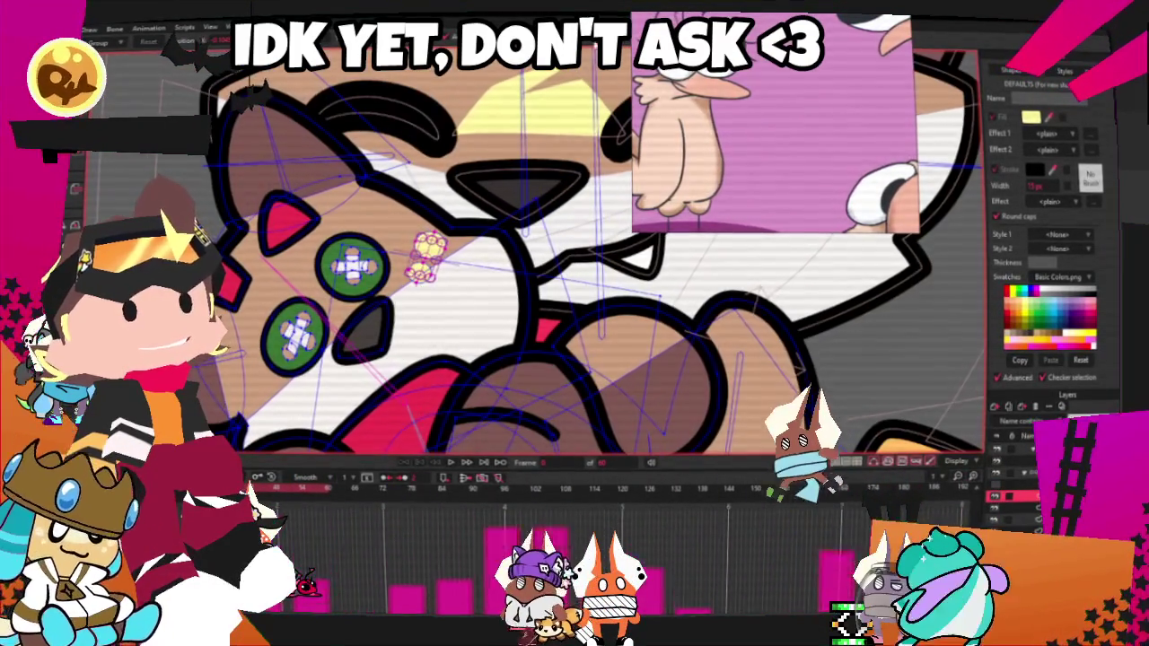
scroll(426, 255, up, 2)
scroll(404, 269, up, 2)
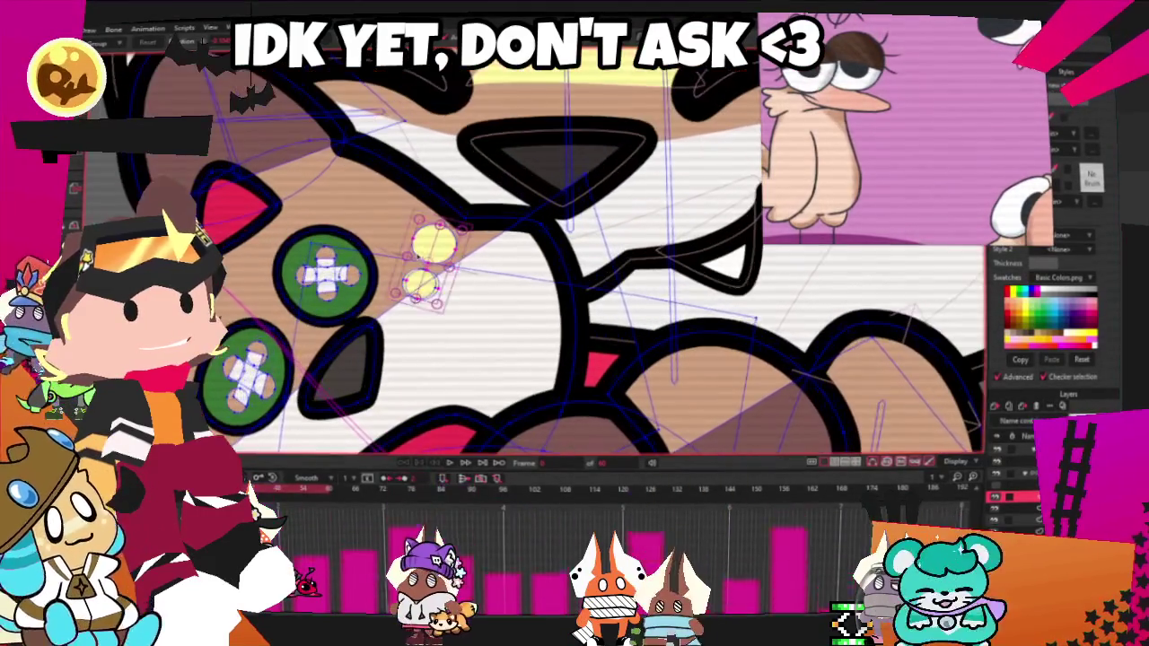
scroll(386, 296, up, 1)
scroll(325, 337, up, 1)
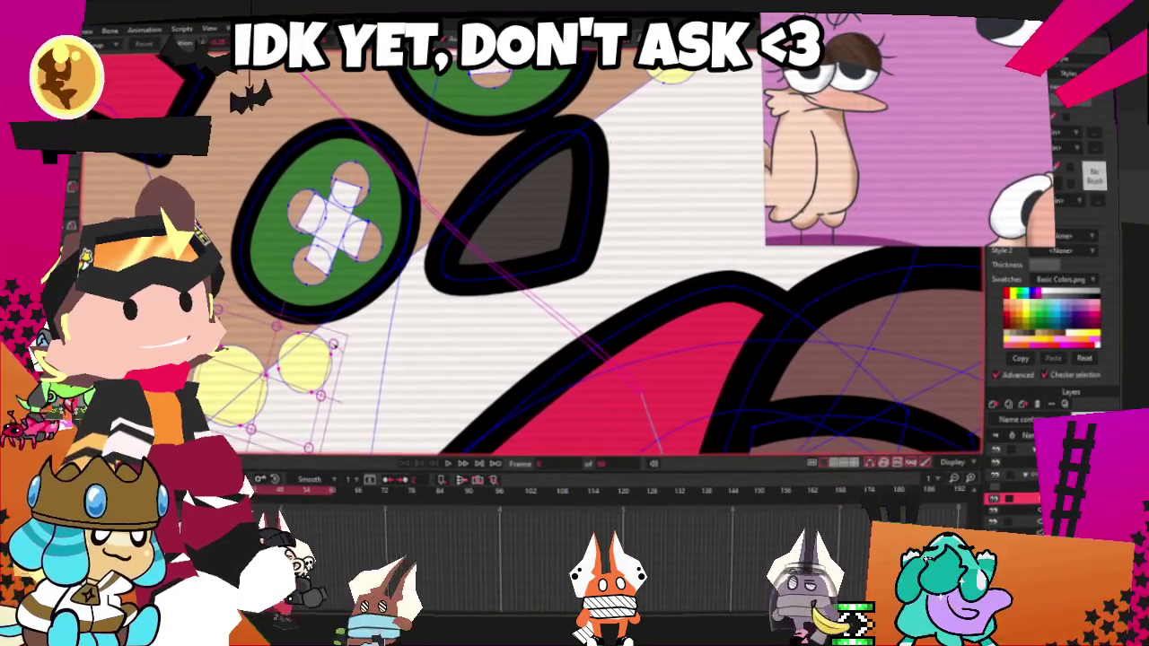
scroll(321, 354, down, 2)
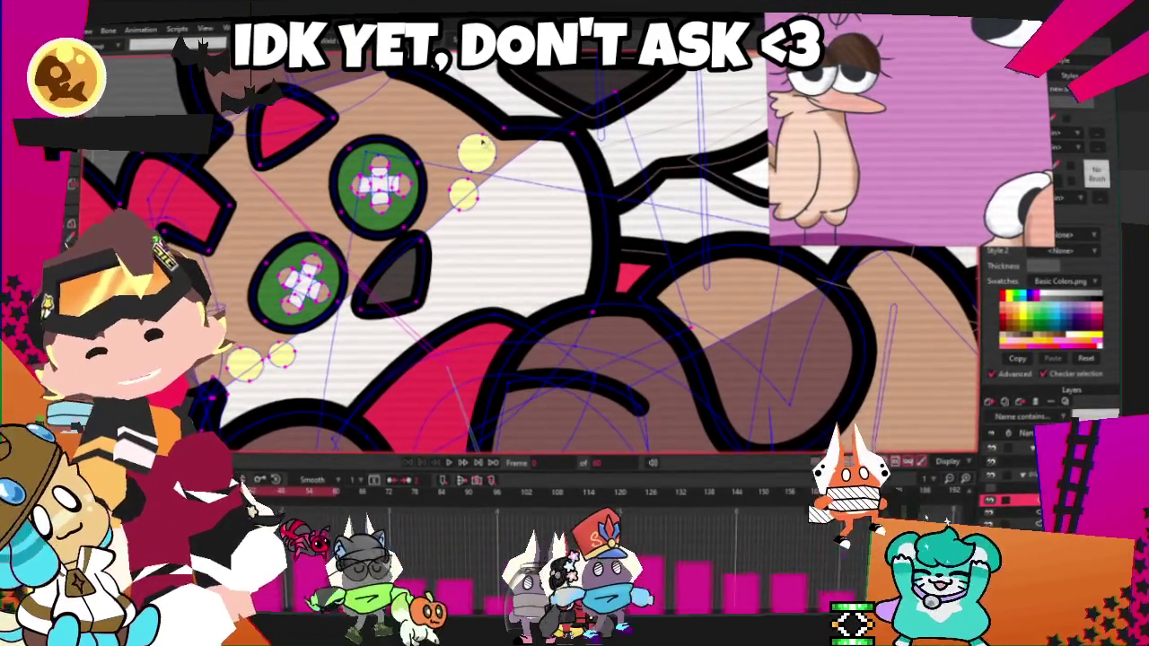
key(ctrl+a)
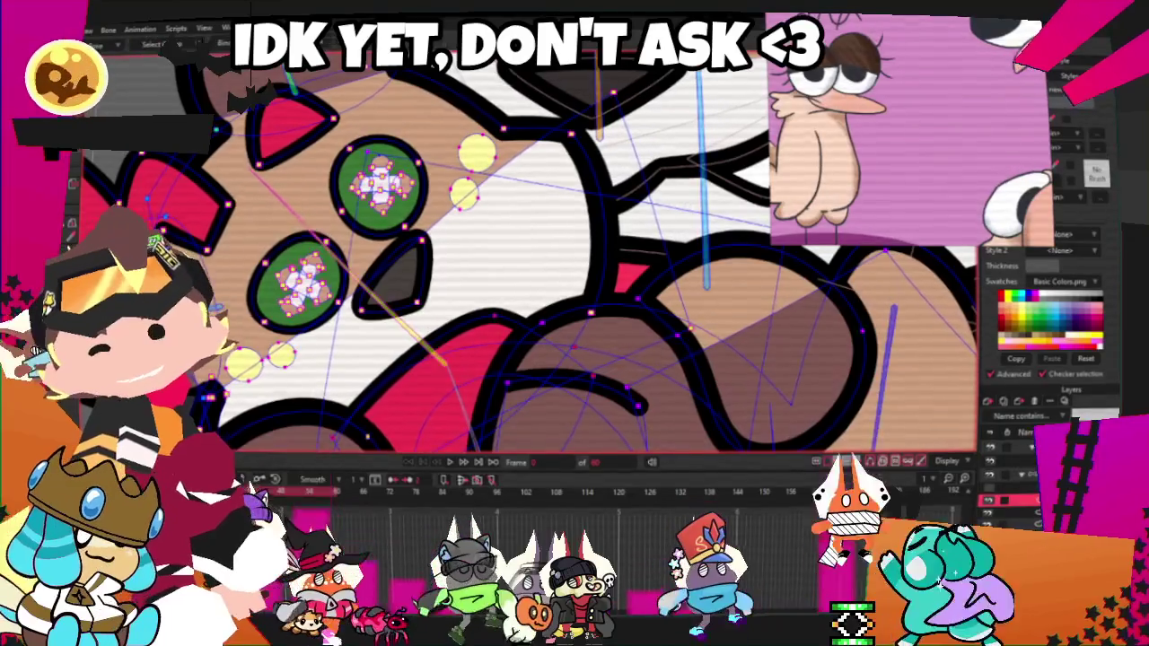
scroll(530, 251, down, 2)
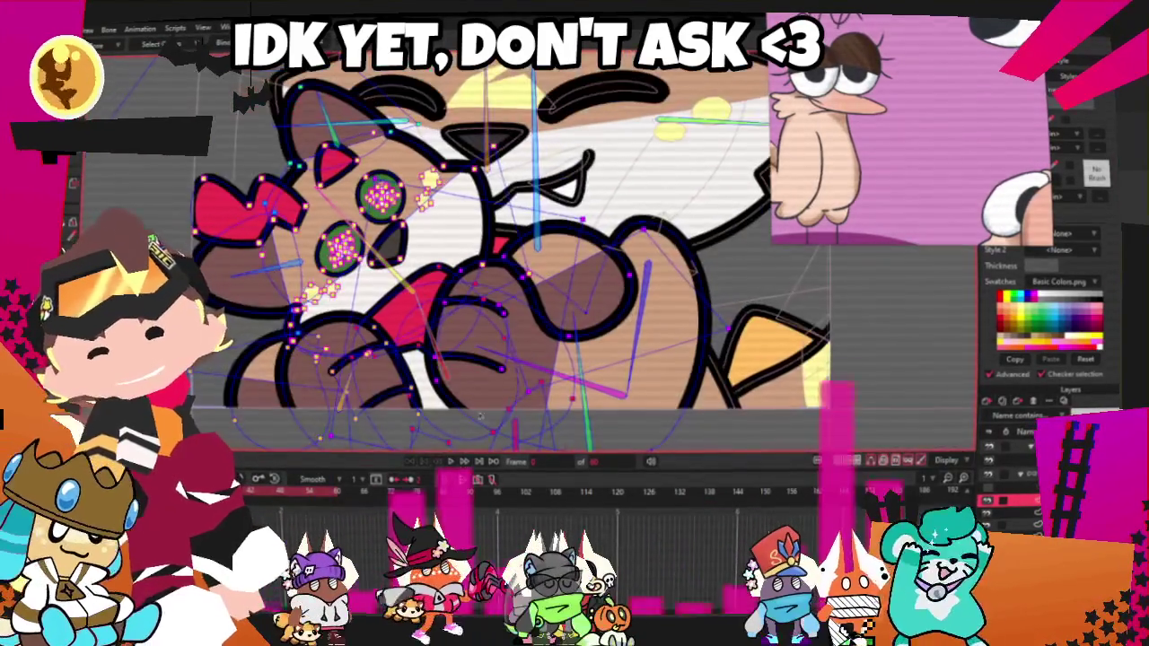
scroll(400, 332, down, 3)
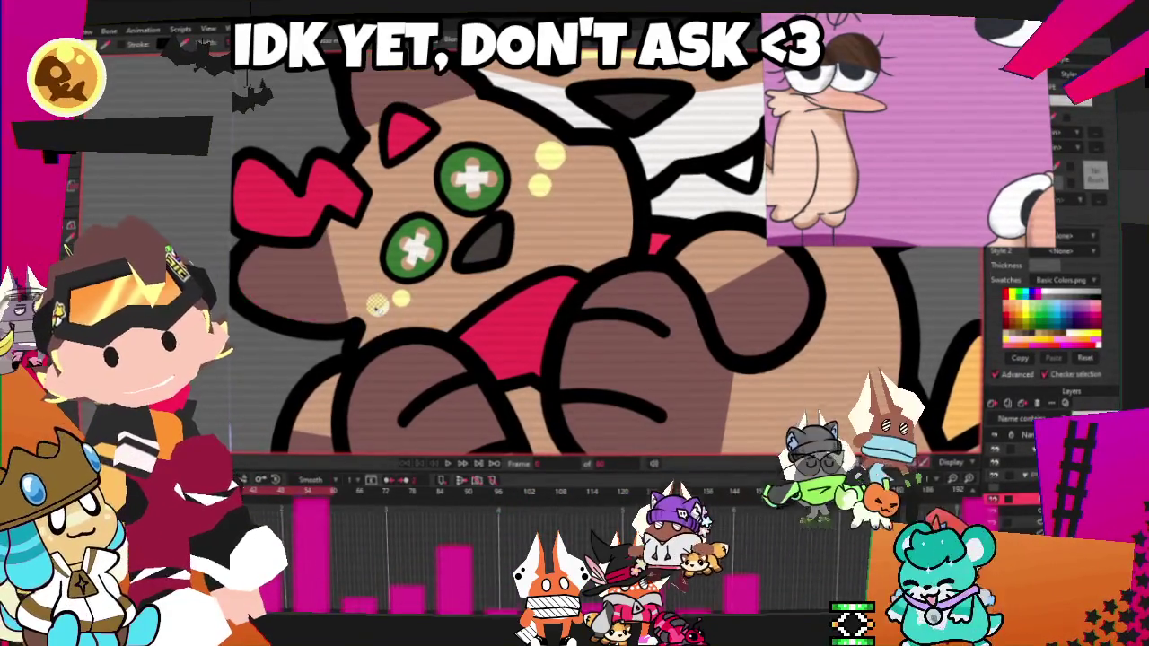
scroll(266, 360, down, 3)
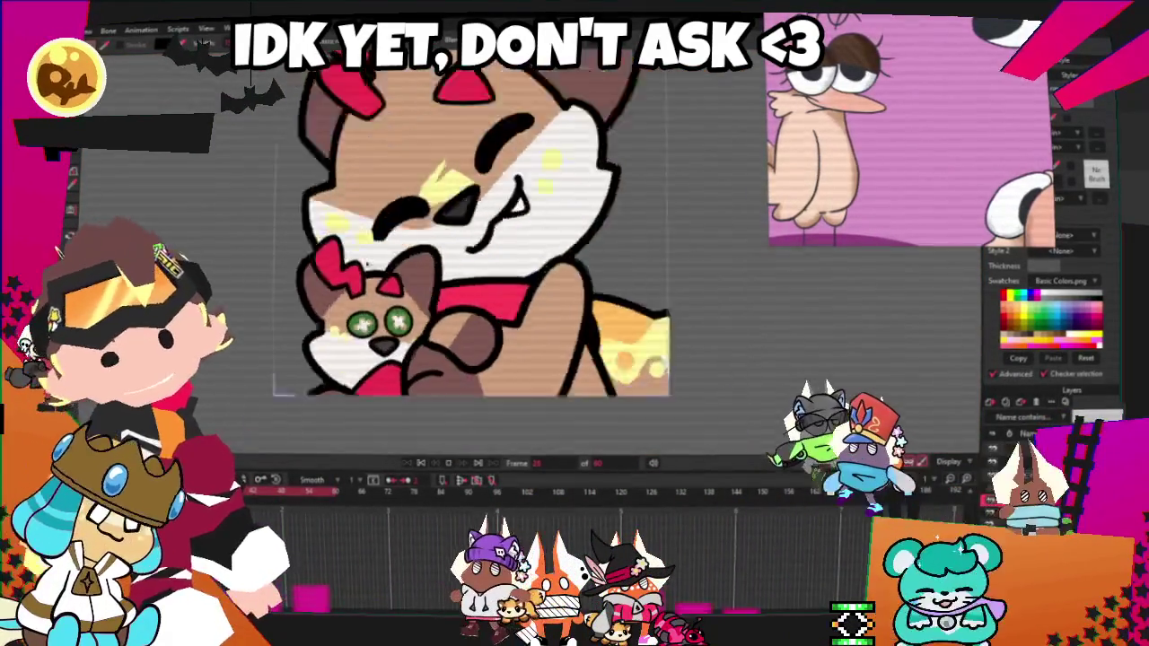
scroll(411, 253, down, 2)
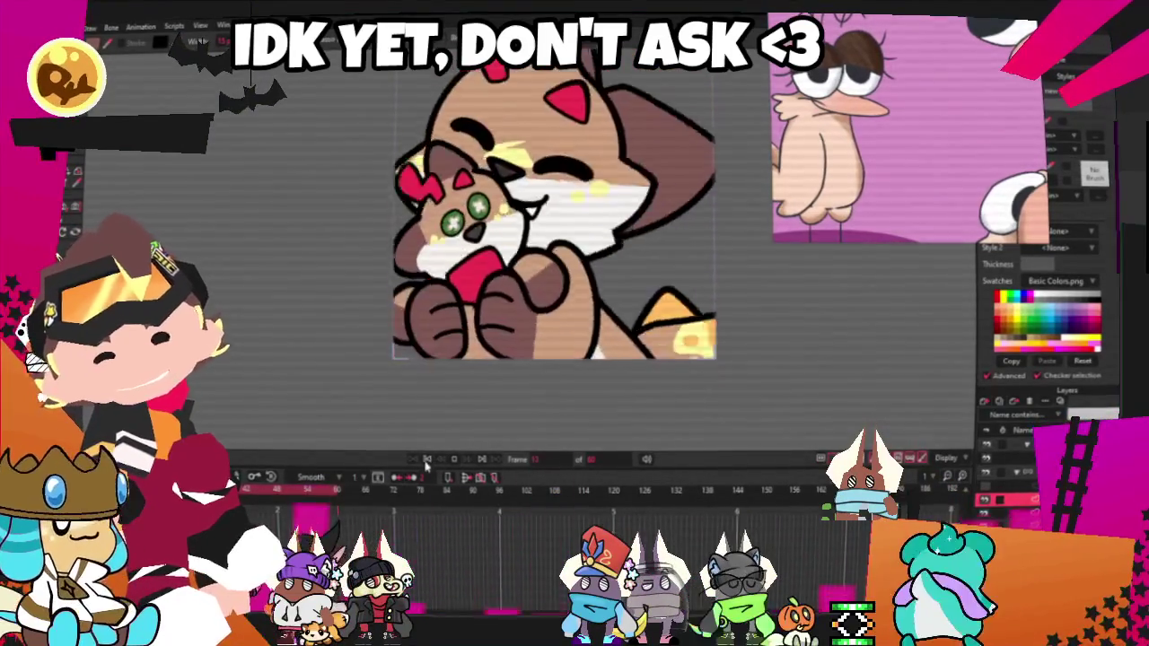
scroll(494, 403, up, 3)
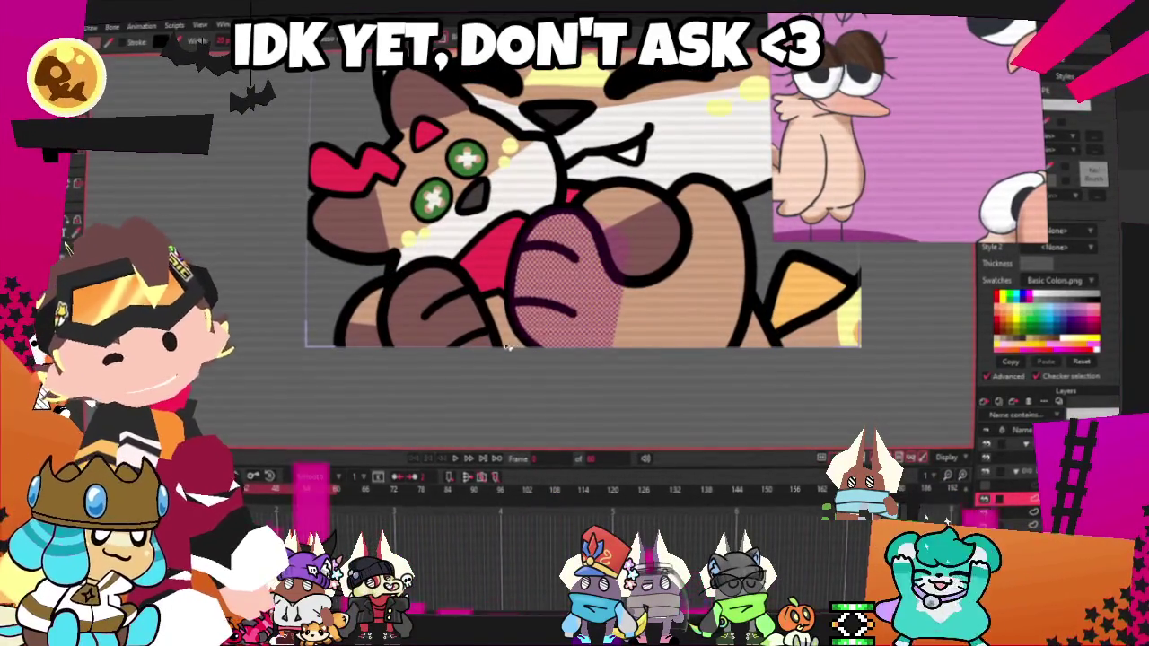
scroll(500, 350, up, 3)
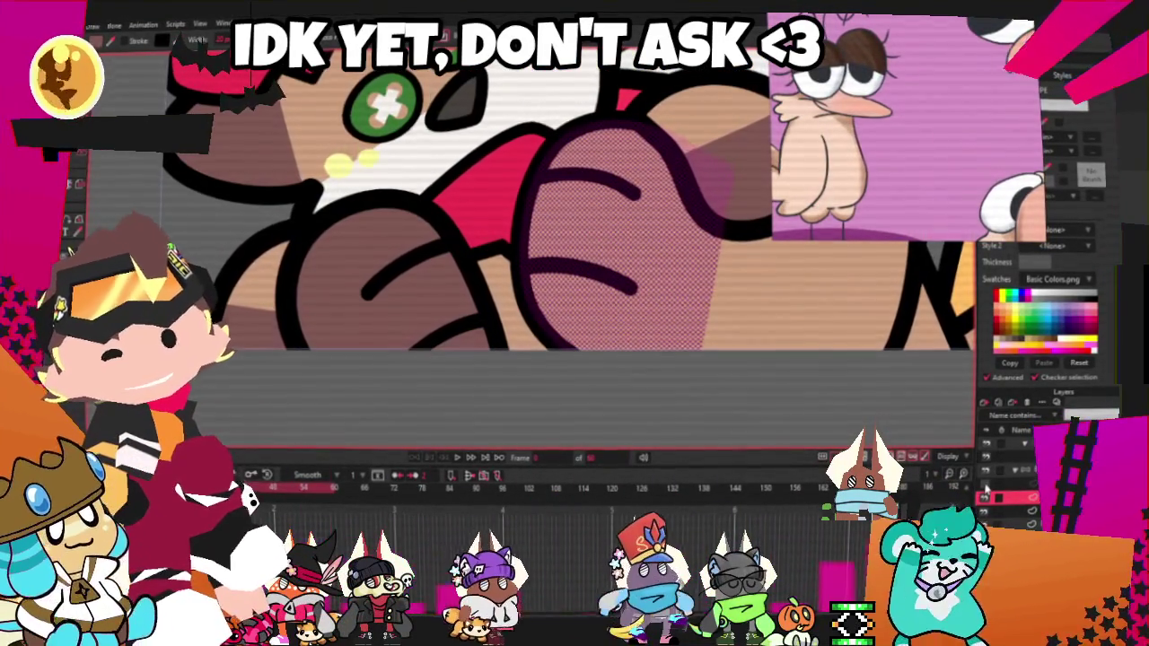
key(s)
key(ctrl+a)
drag(588, 399, 477, 269)
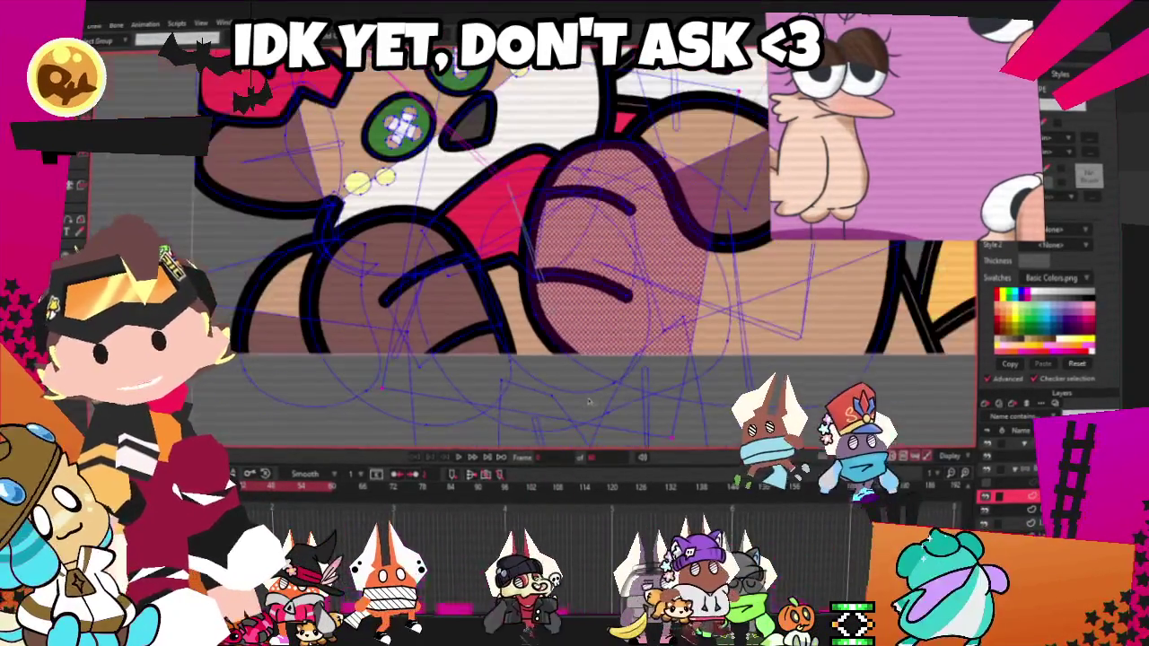
scroll(481, 269, down, 1)
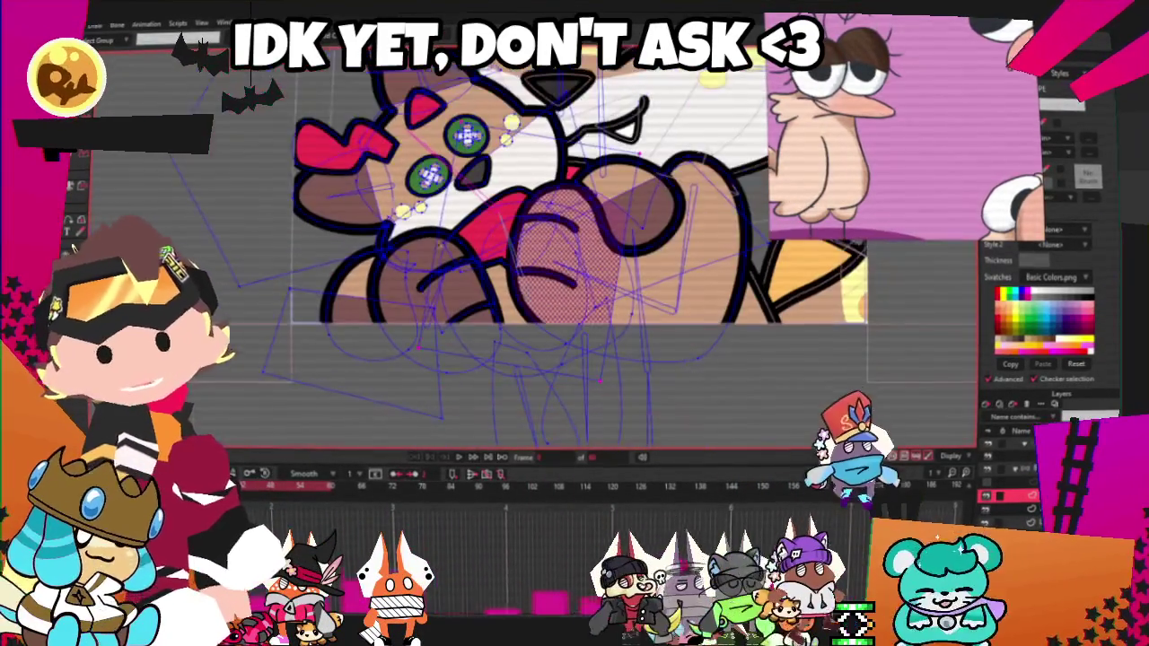
scroll(413, 188, up, 3)
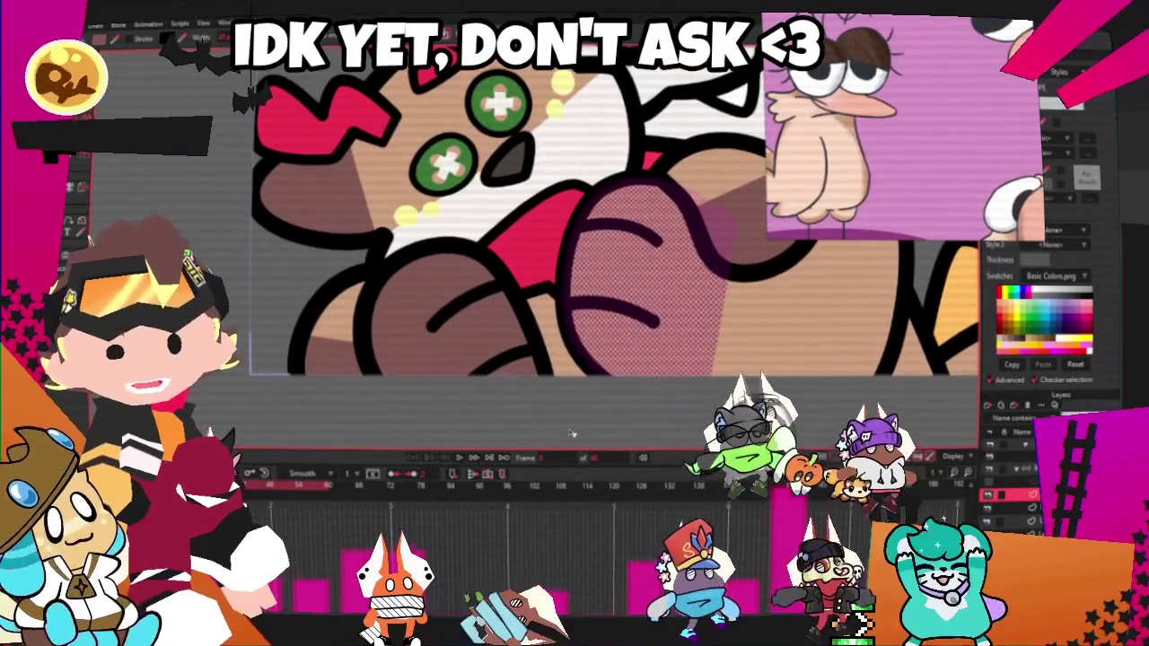
scroll(536, 293, down, 2)
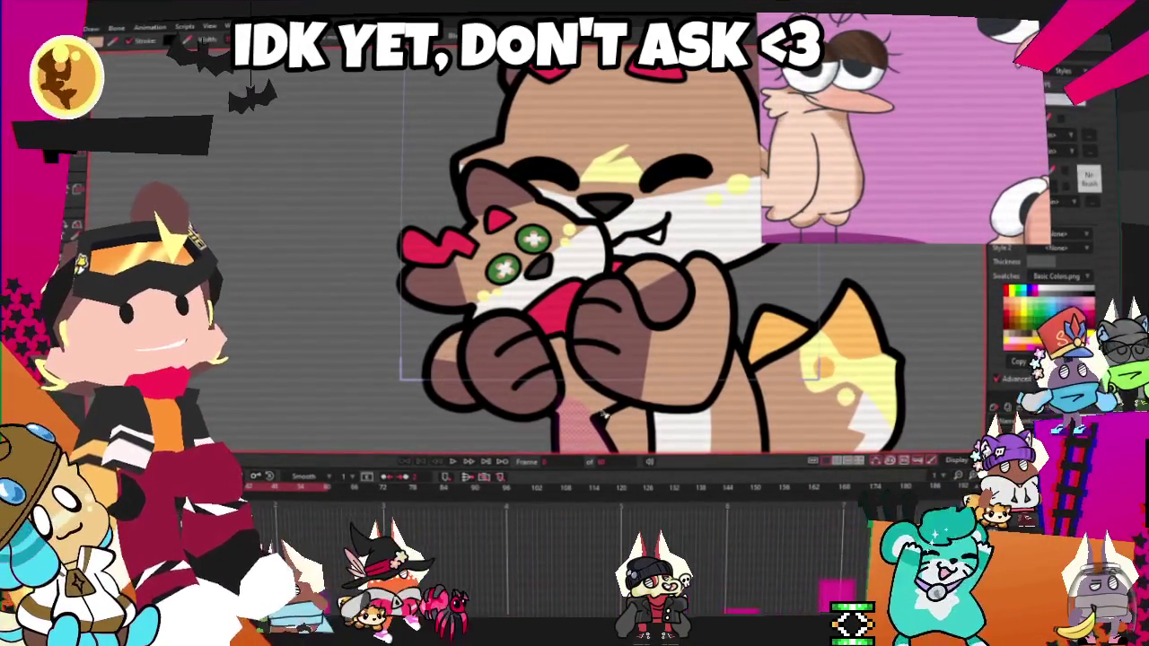
scroll(599, 417, up, 2)
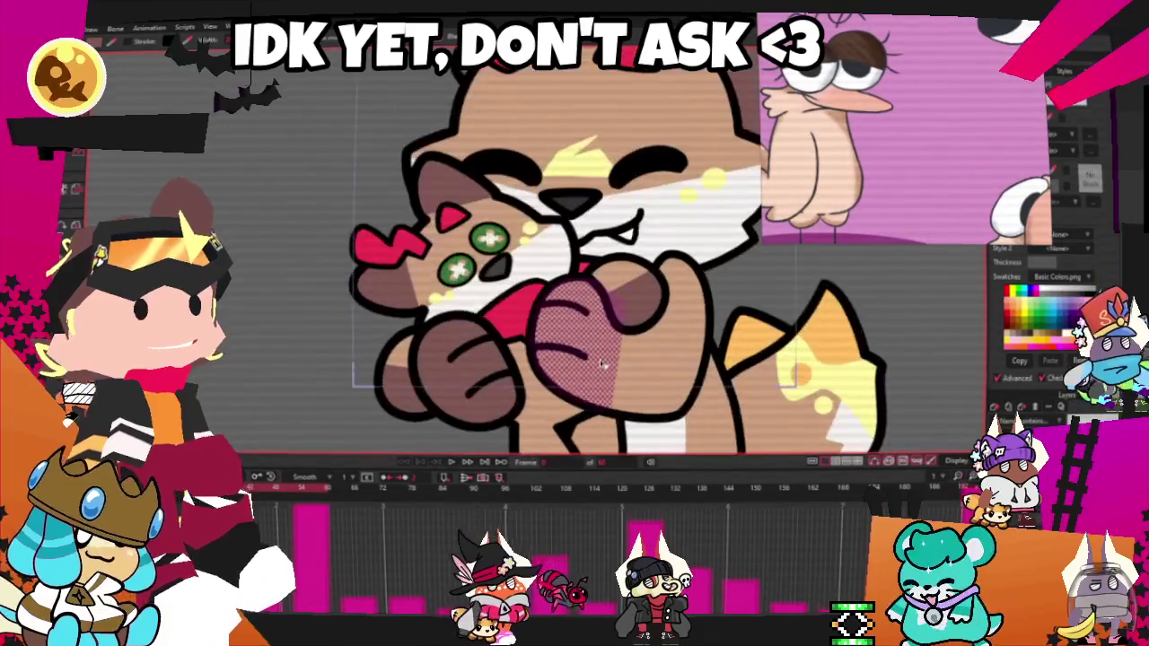
scroll(606, 386, up, 3)
scroll(610, 361, down, 5)
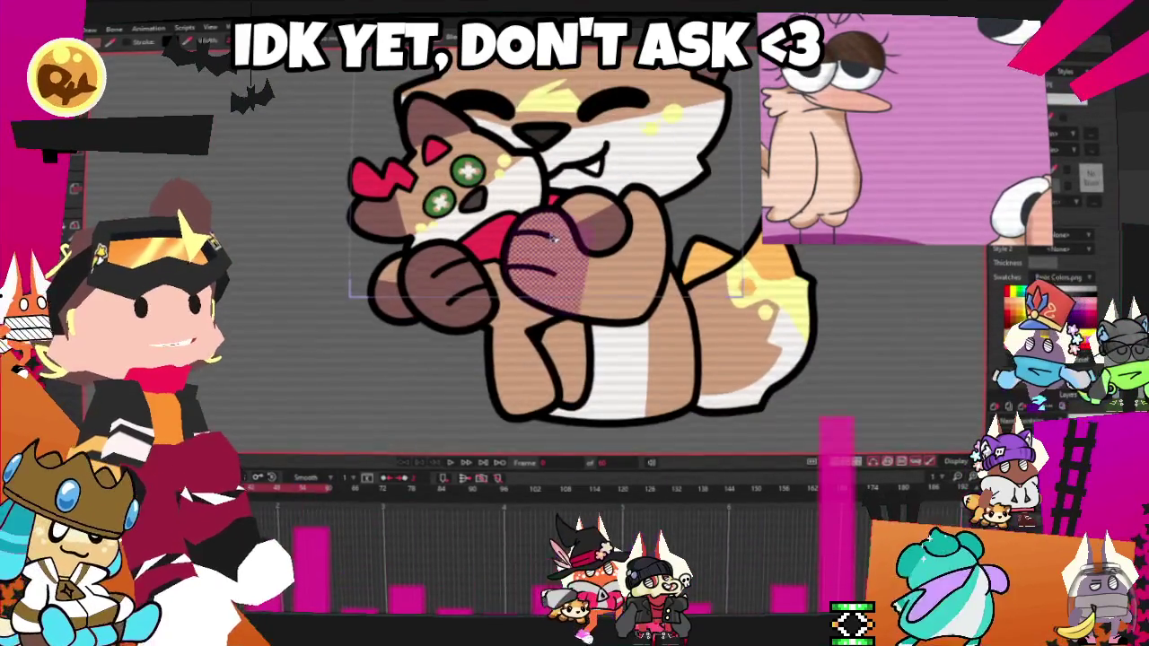
scroll(555, 241, up, 4)
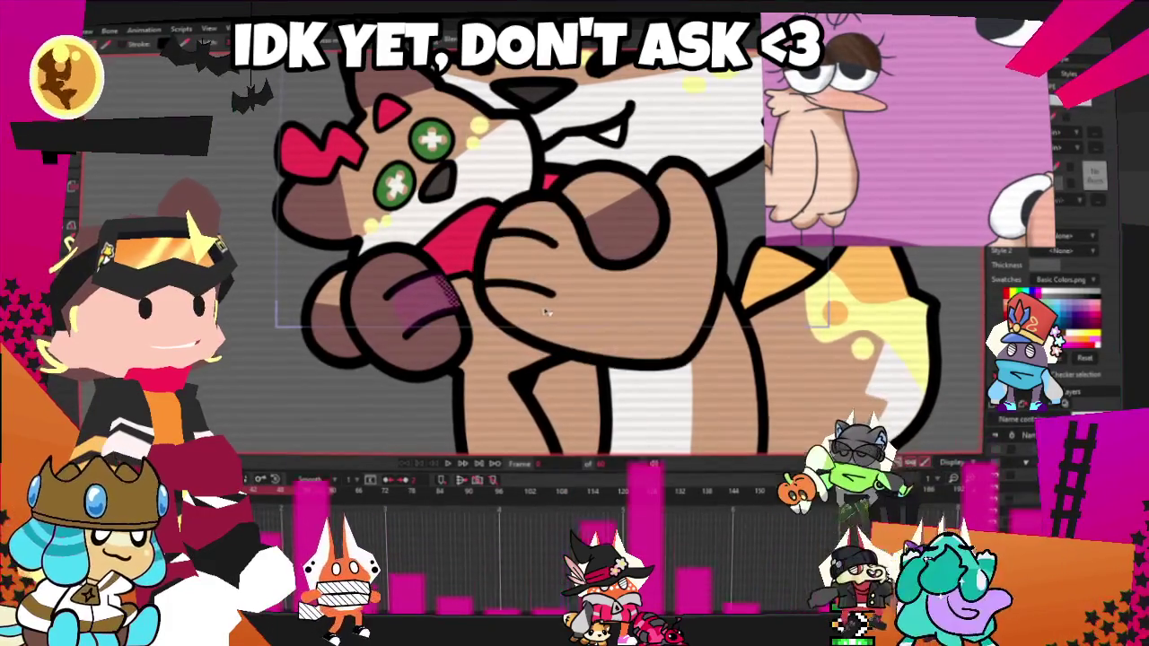
scroll(550, 314, down, 5)
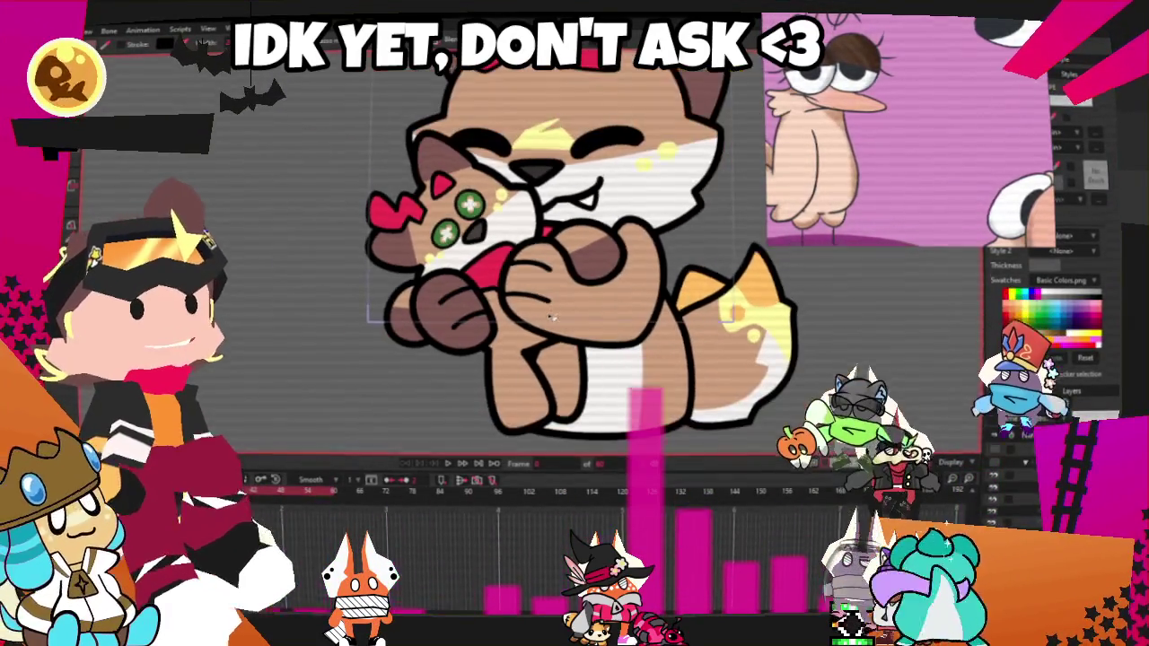
scroll(581, 325, up, 3)
scroll(581, 324, up, 1)
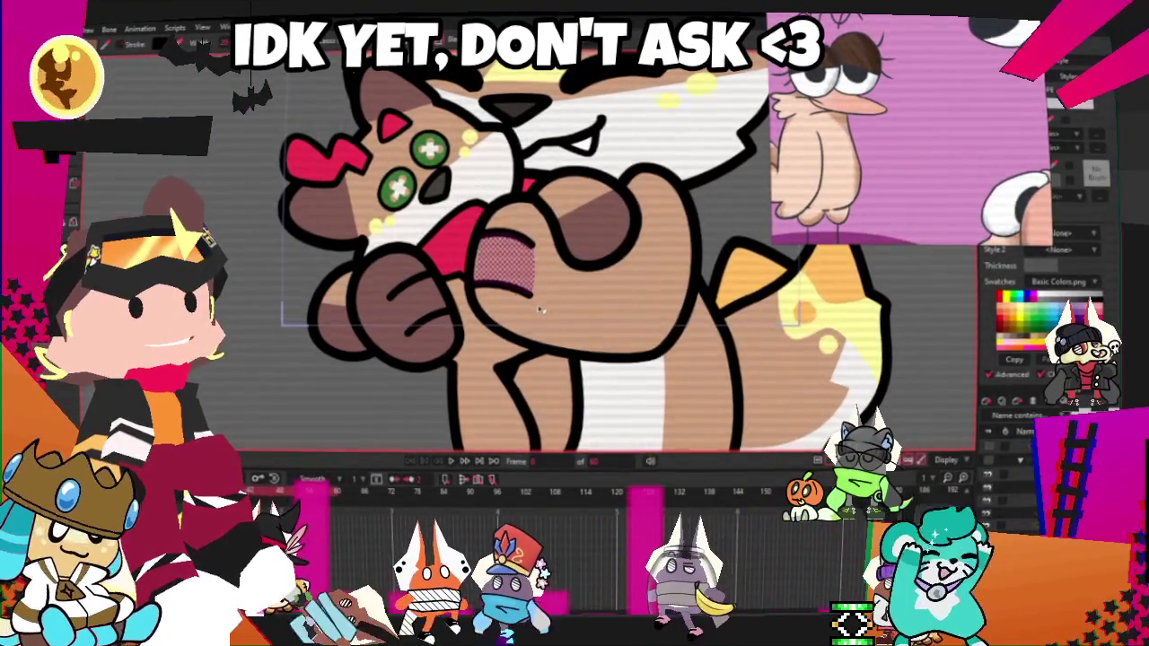
scroll(615, 326, down, 2)
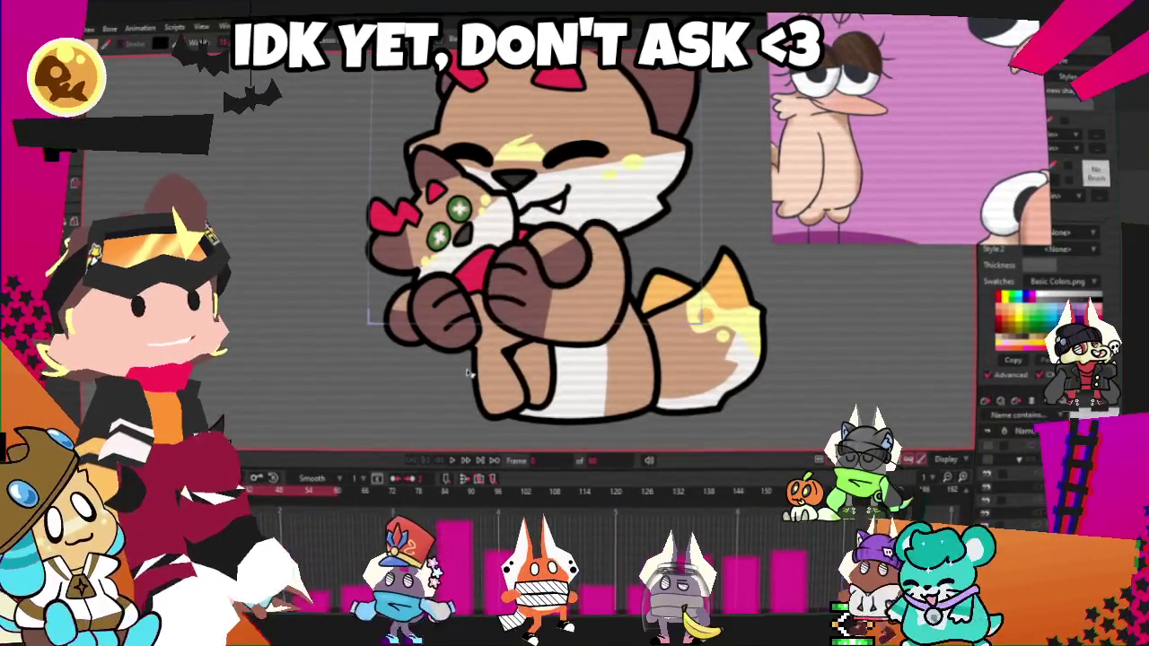
- Click away from the selection to hide the point and curve overlay
scroll(466, 375, up, 2)
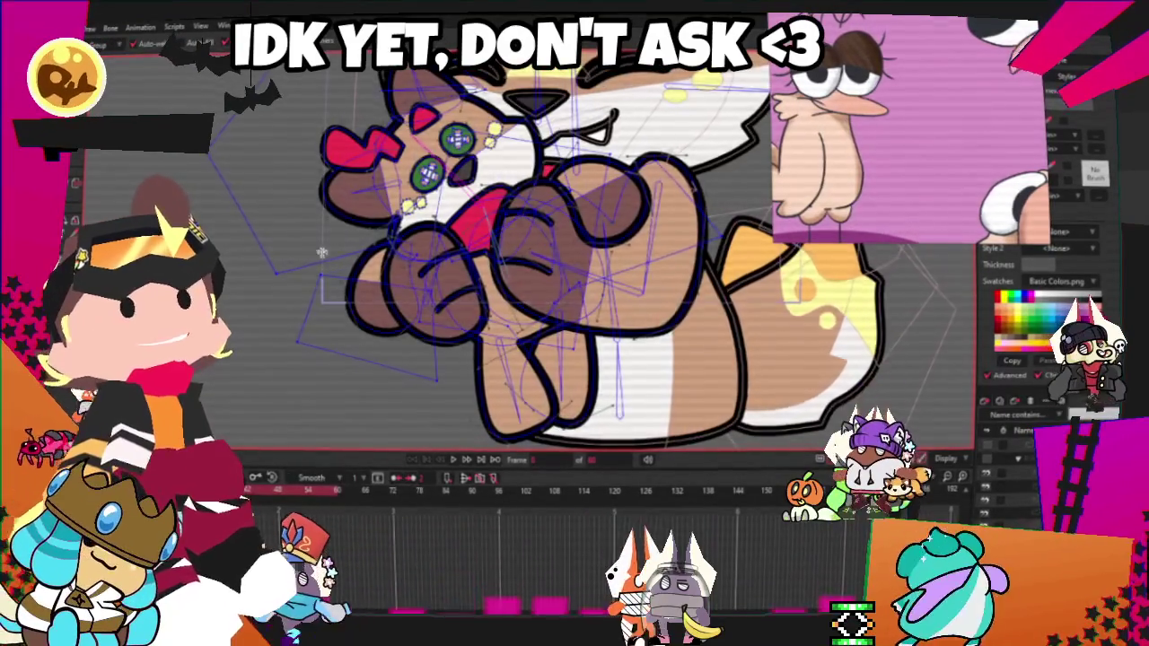
scroll(631, 351, up, 3)
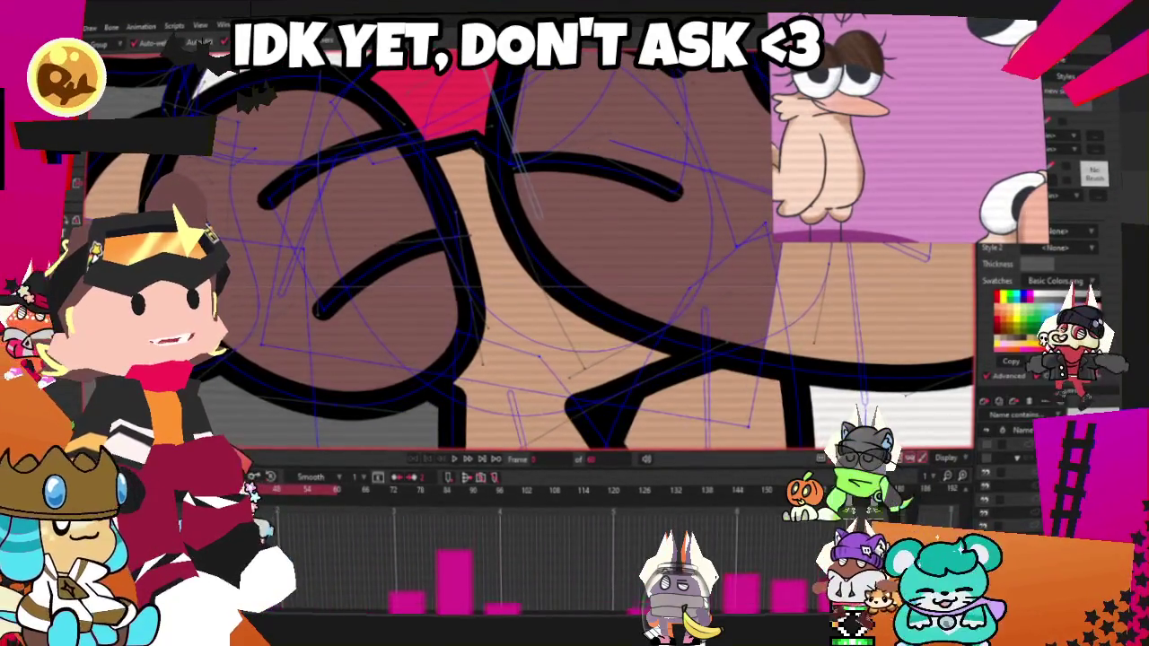
scroll(493, 269, down, 2)
scroll(494, 269, down, 2)
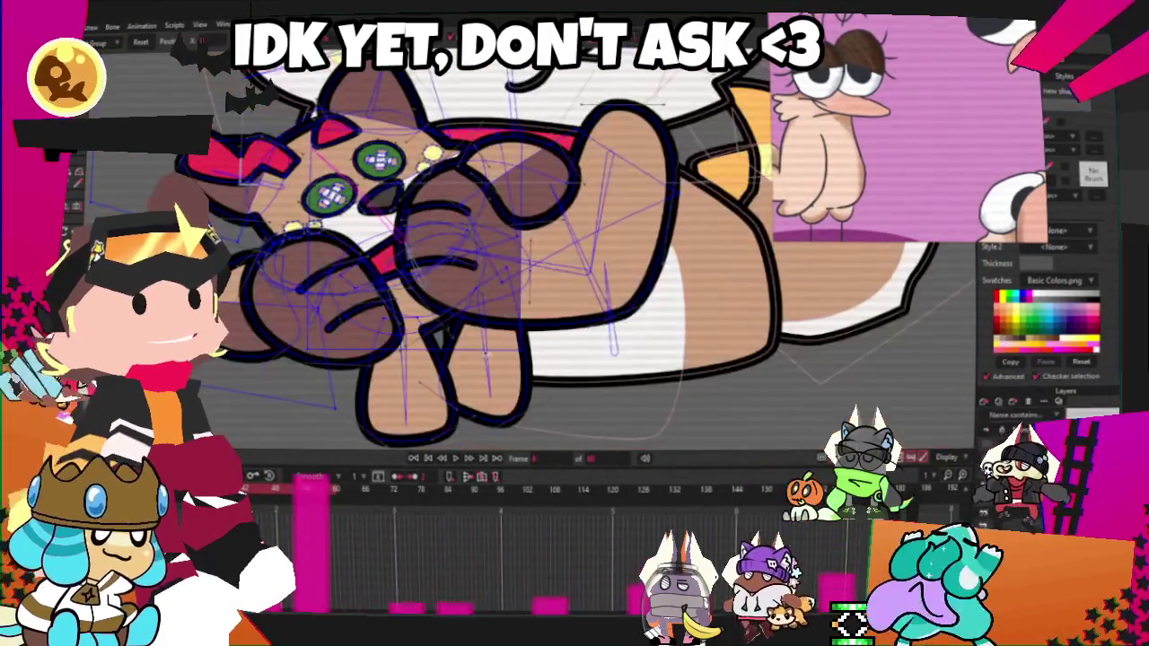
scroll(442, 304, up, 2)
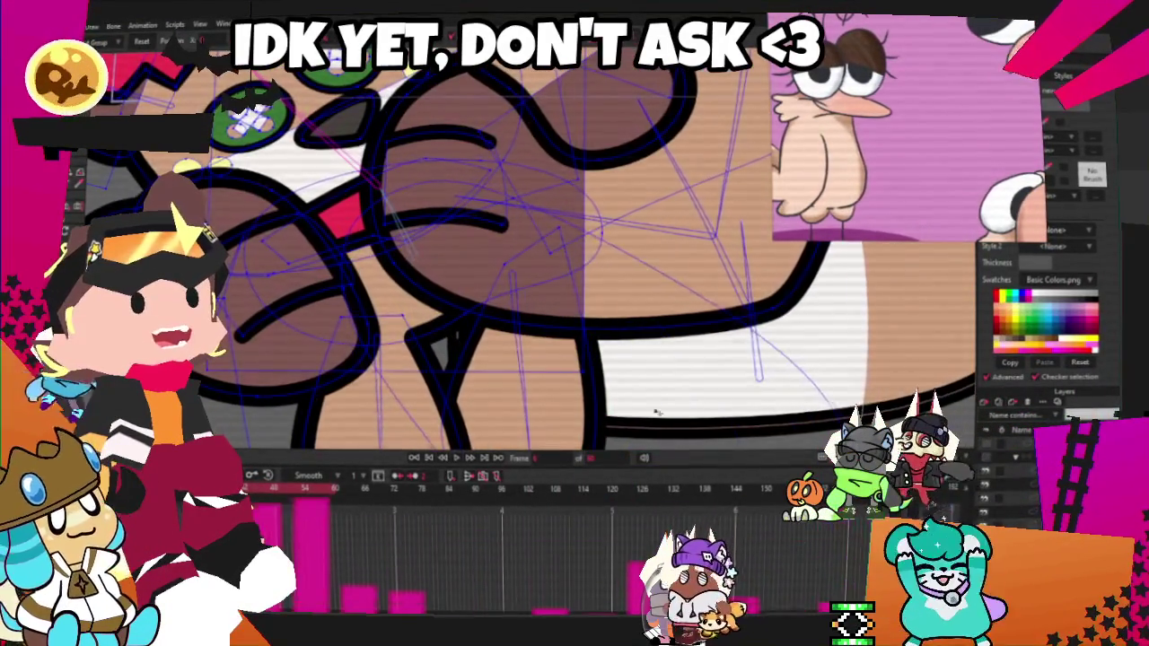
scroll(416, 254, down, 3)
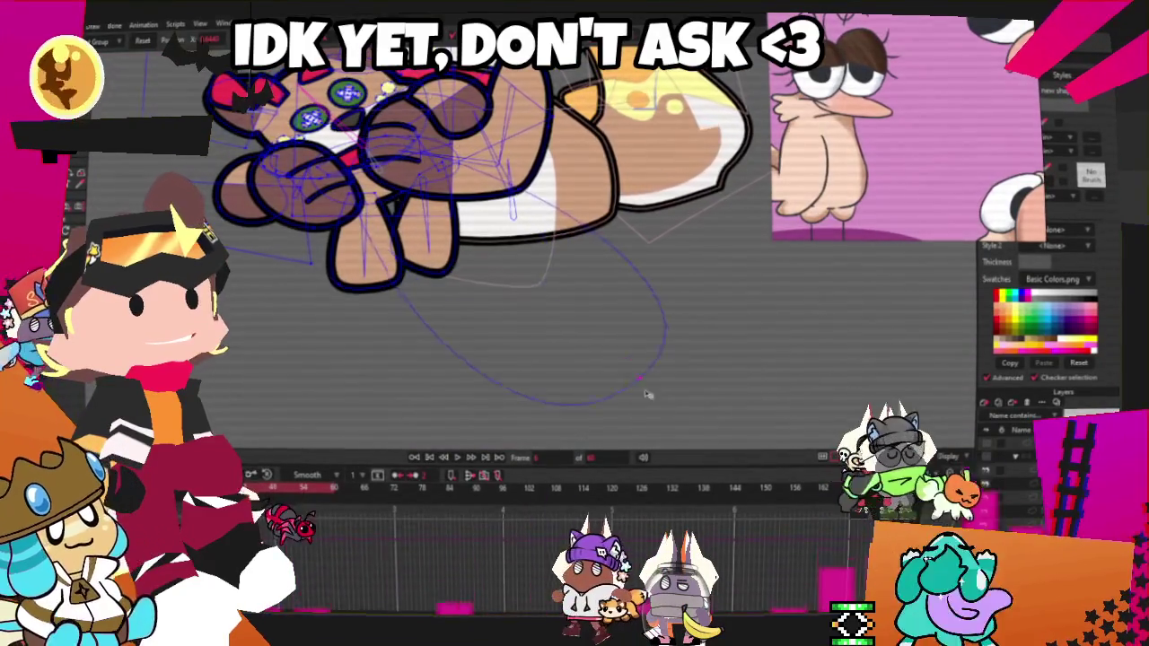
click(589, 326)
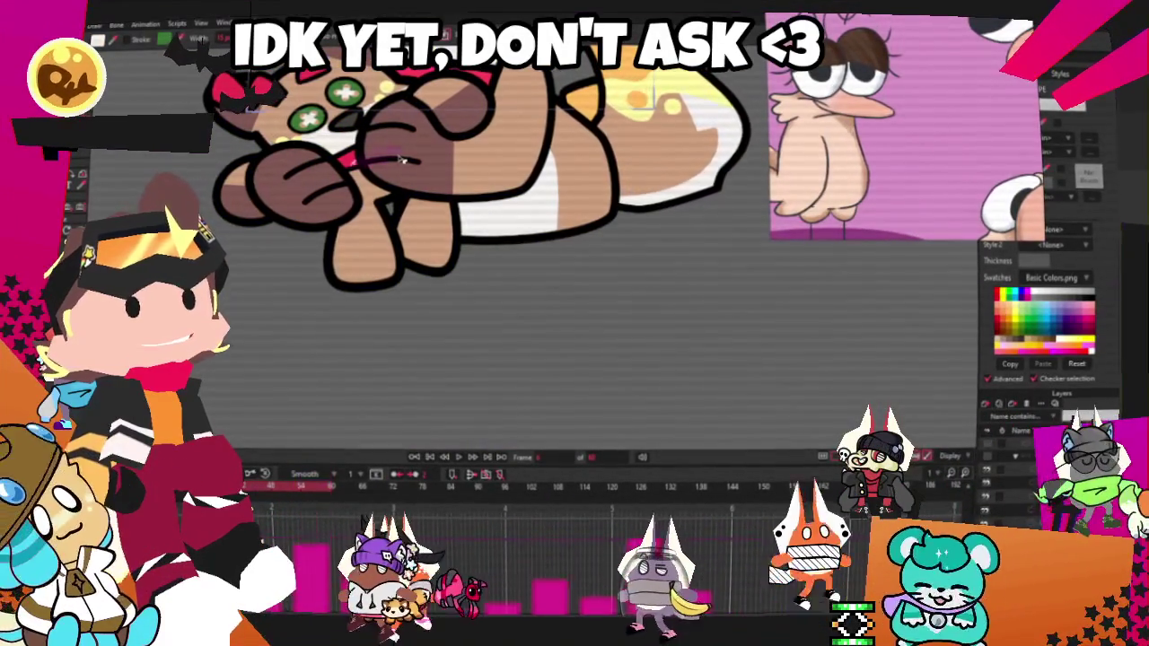
- Zoom around the canvas to inspect the finished cat artwork
scroll(402, 159, up, 2)
scroll(422, 162, up, 2)
scroll(458, 164, up, 2)
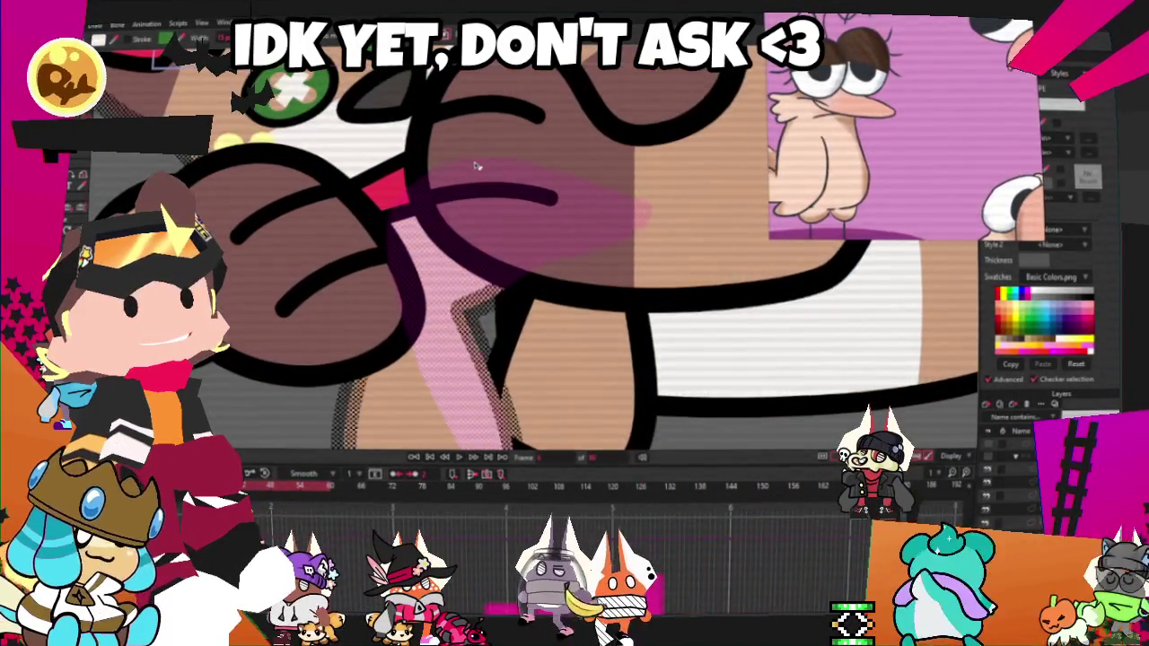
scroll(477, 166, down, 3)
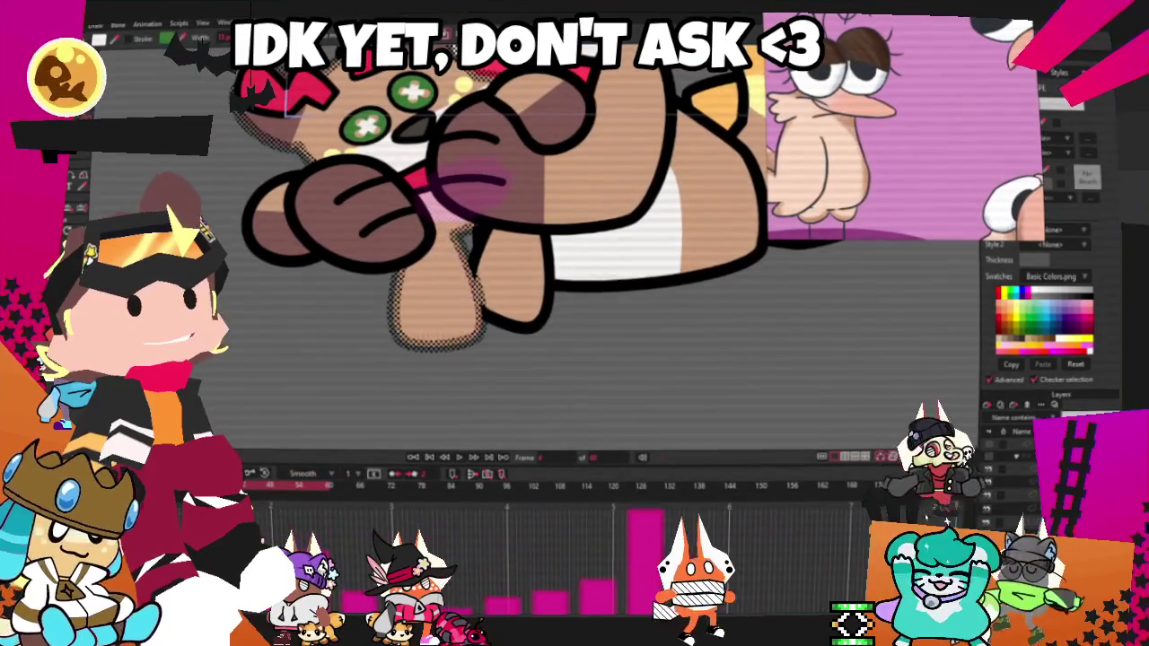
scroll(492, 472, up, 3)
scroll(442, 269, down, 3)
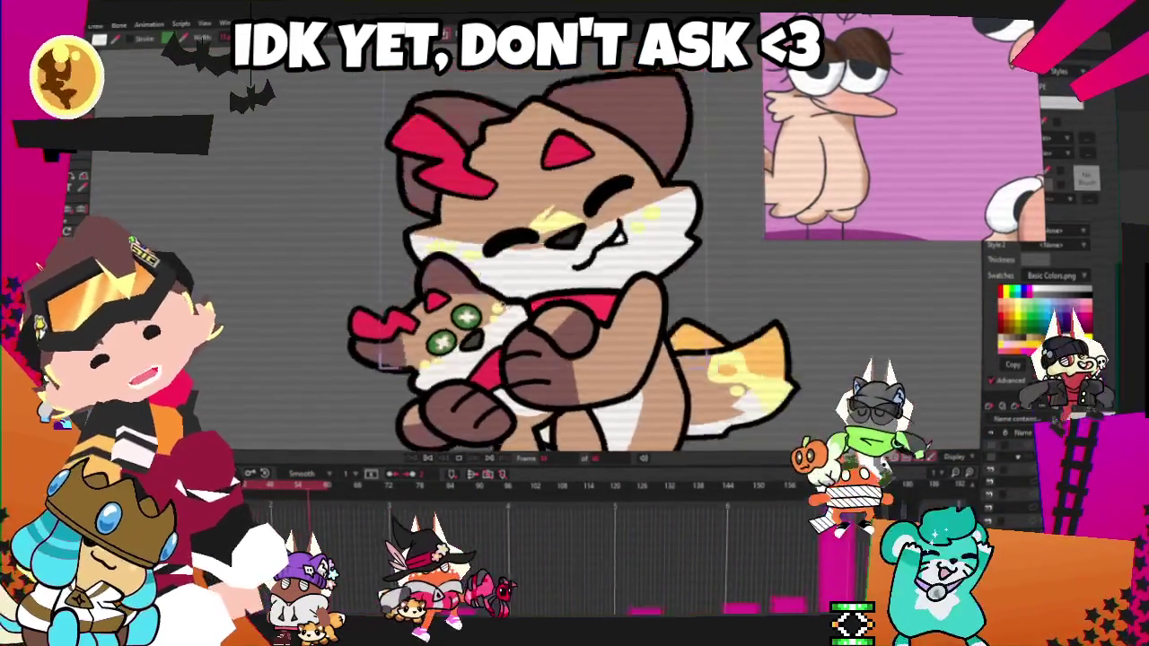
scroll(503, 256, up, 3)
scroll(507, 269, down, 3)
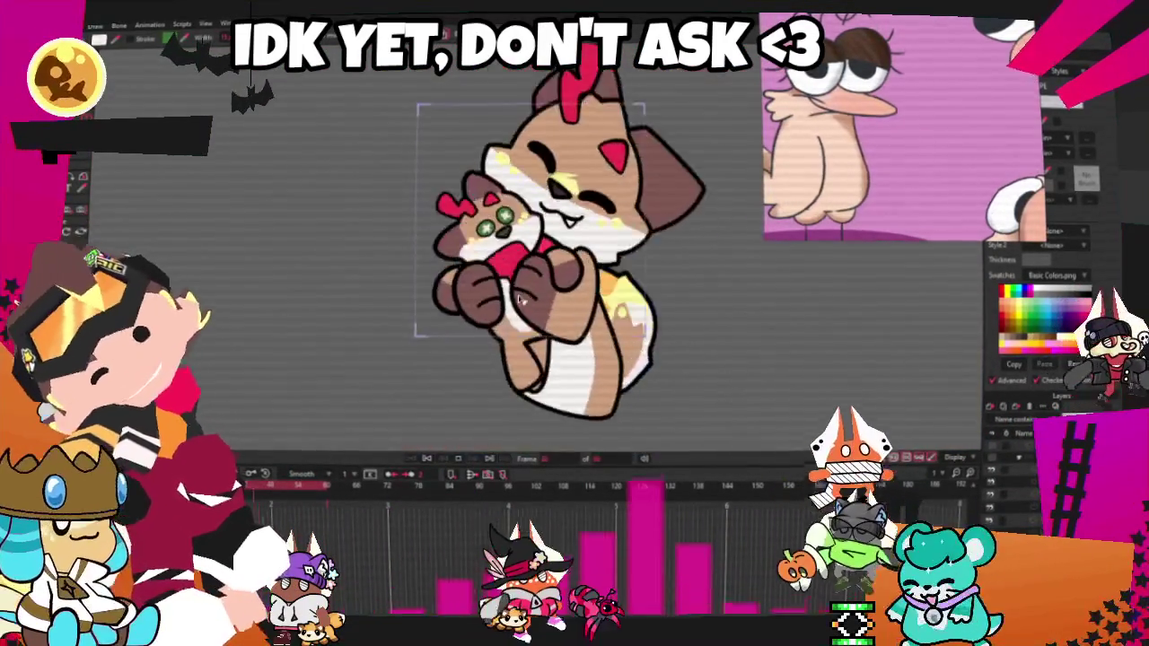
scroll(592, 341, up, 5)
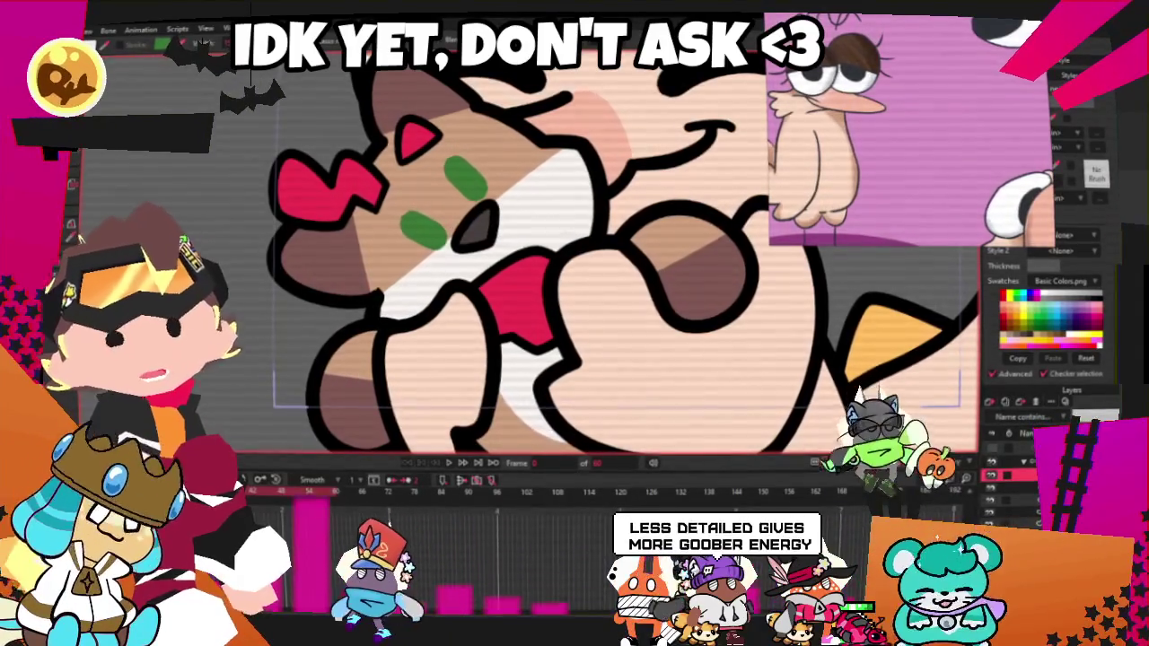
- Show the editable points again and delete part of a cheek spot's white cross
key(g)
scroll(485, 325, up, 1)
scroll(512, 301, up, 2)
scroll(538, 269, up, 2)
scroll(574, 233, up, 1)
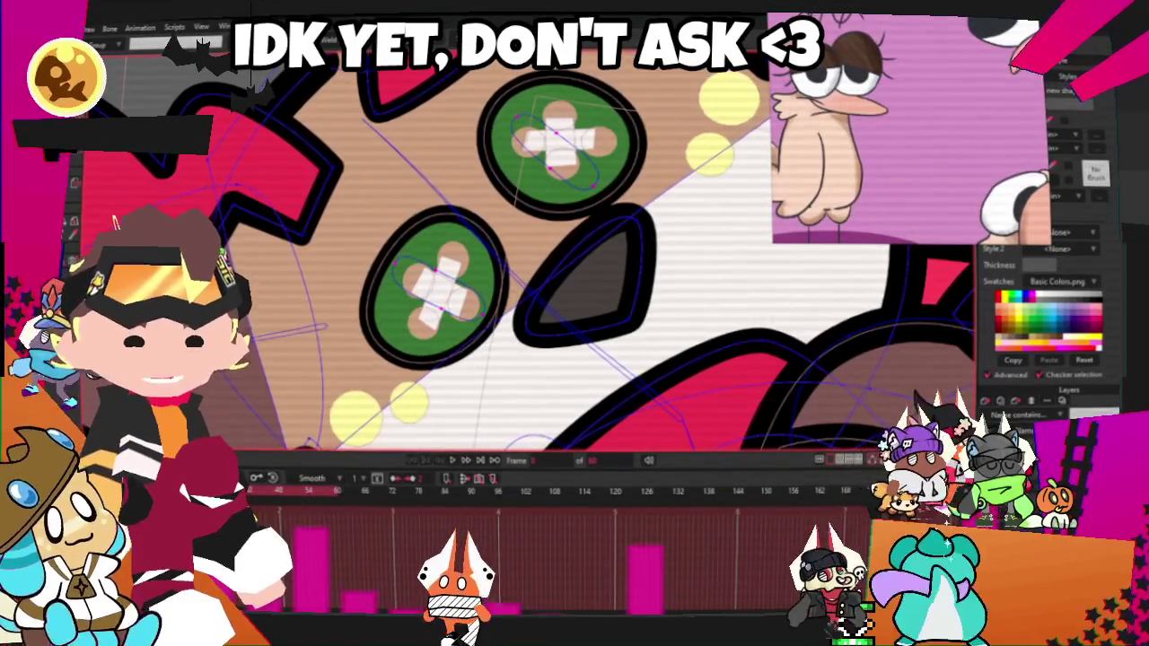
scroll(418, 240, up, 1)
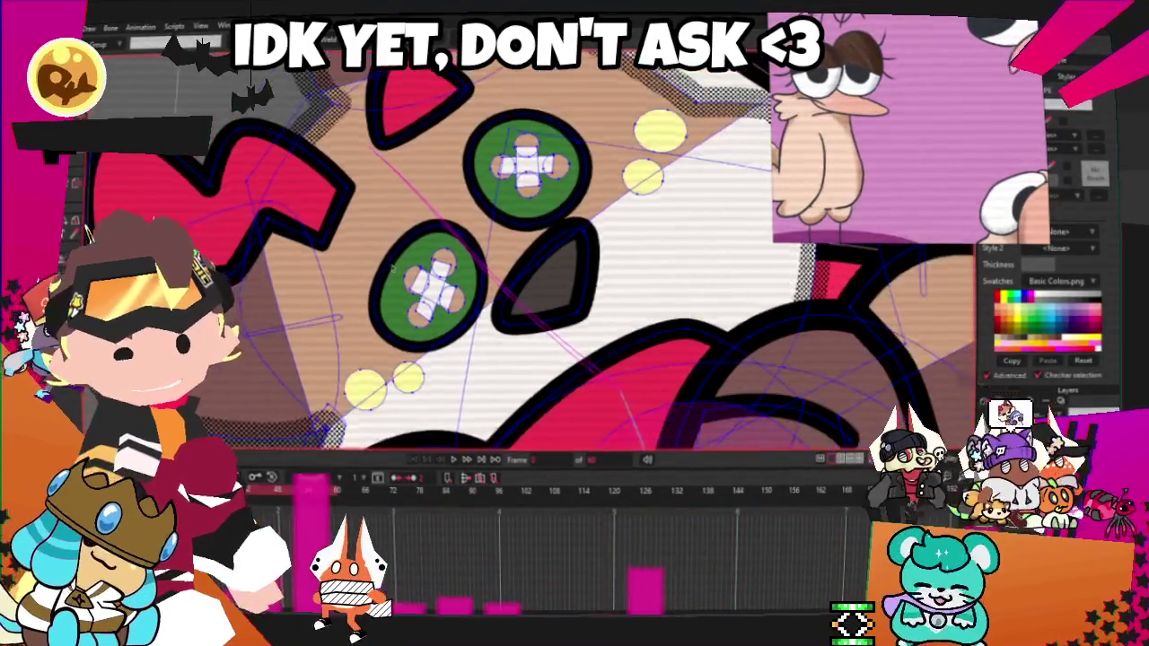
scroll(418, 241, up, 1)
key(Delete)
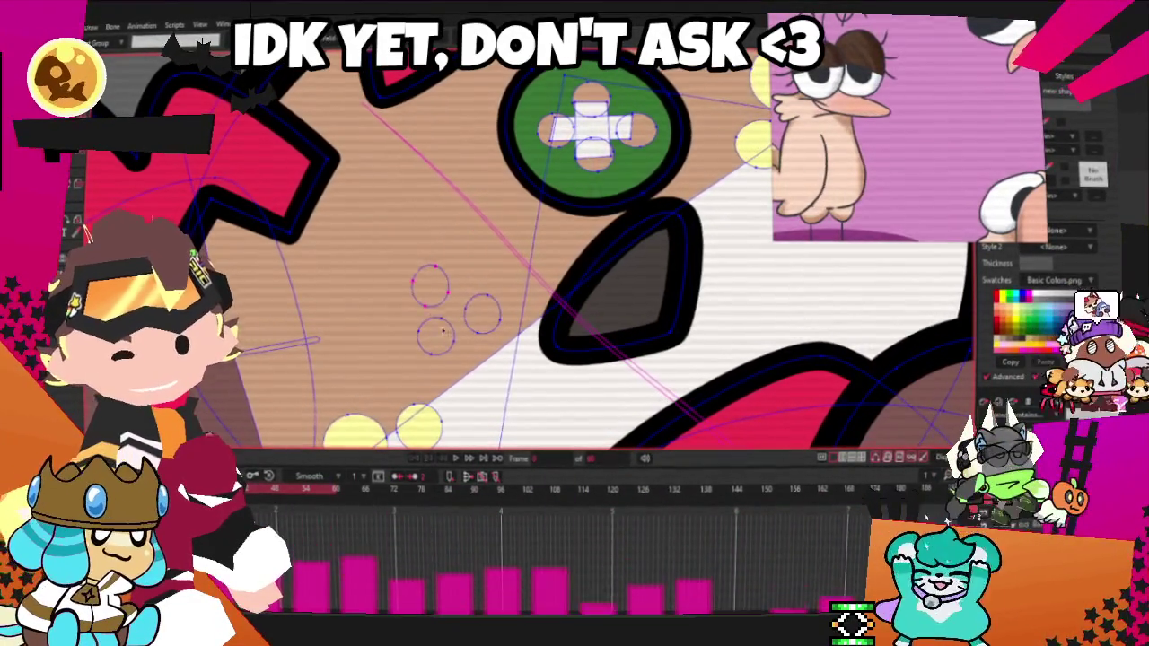
- Delete the last leftover cross point, leaving a plain green oval spot
click(596, 137)
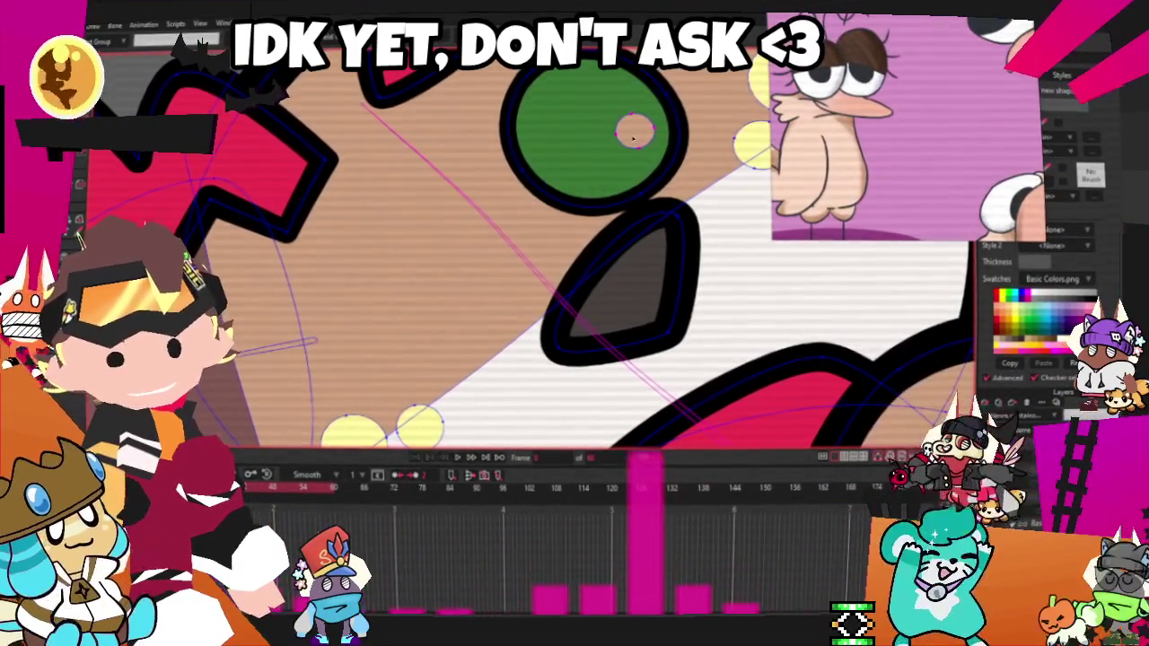
scroll(633, 134, down, 2)
scroll(610, 153, up, 2)
key(Delete)
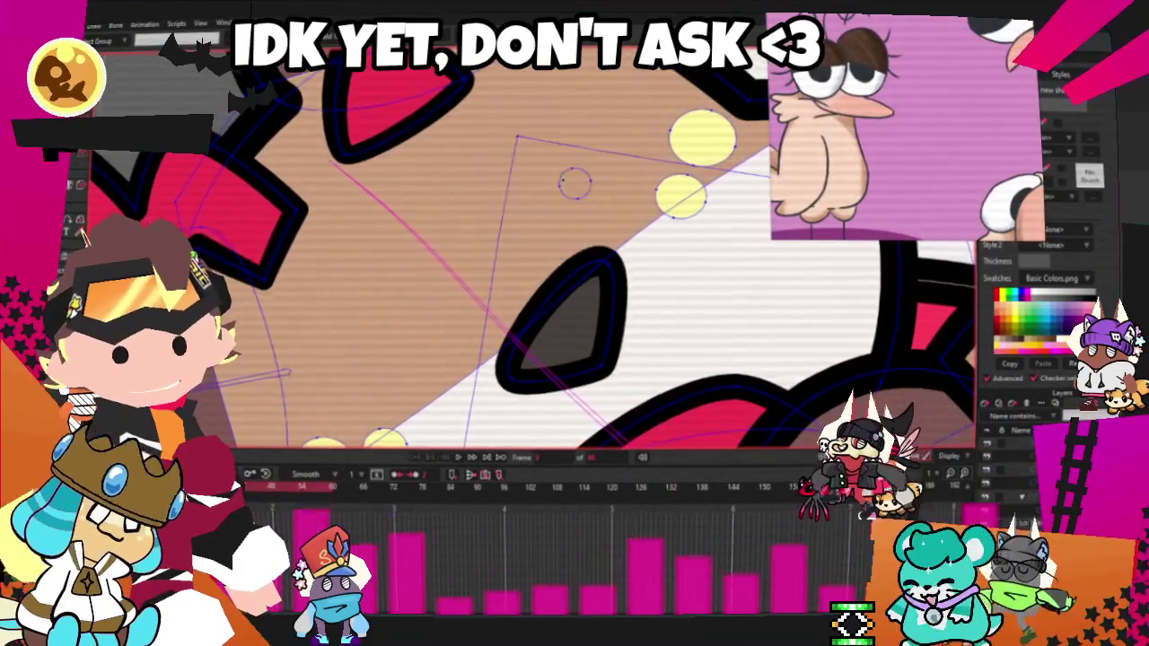
- Review the cleaned cheek spots and play the hug animation to check the poses
scroll(524, 163, down, 2)
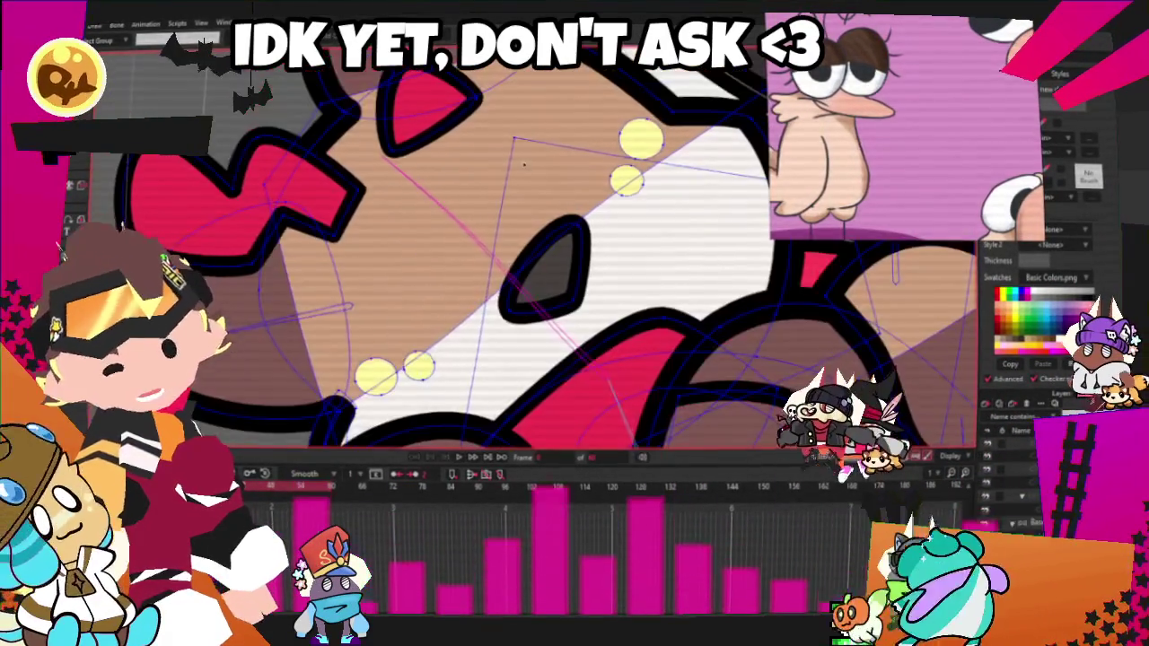
scroll(525, 163, down, 2)
scroll(528, 179, down, 2)
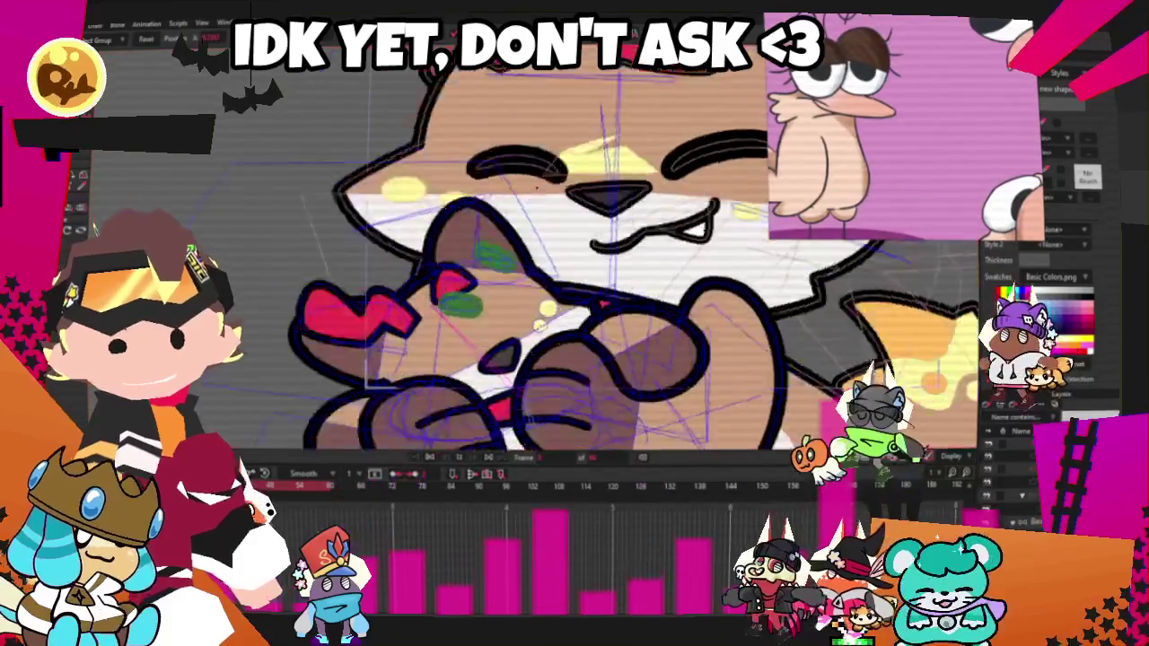
scroll(531, 191, down, 2)
scroll(512, 233, up, 3)
scroll(502, 269, up, 2)
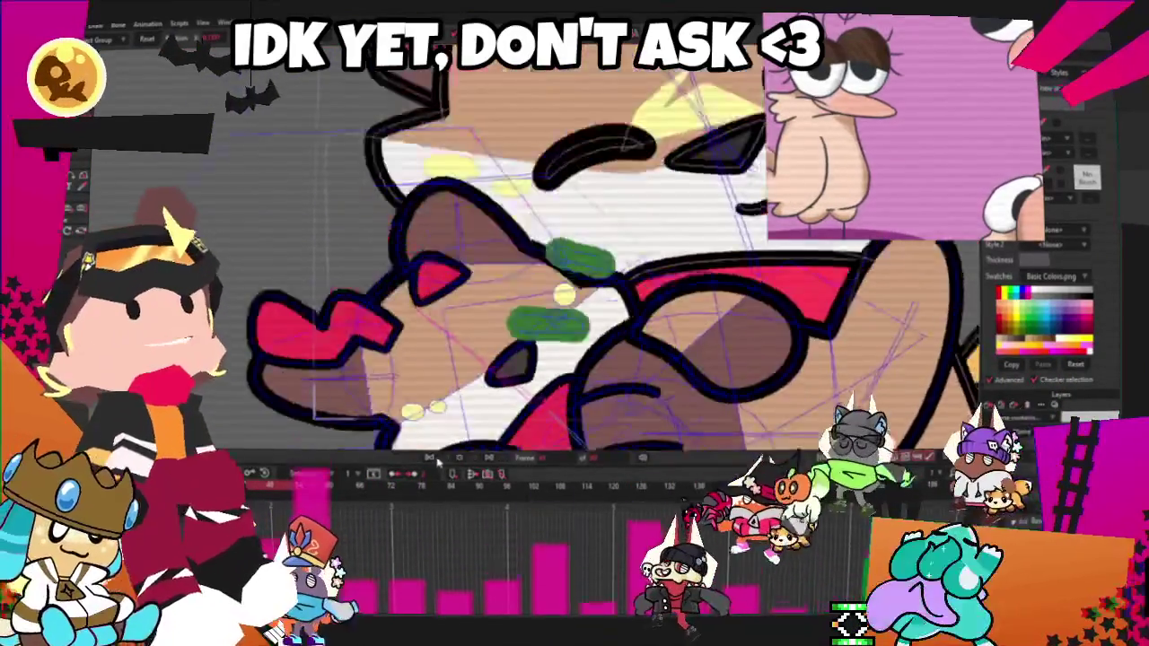
scroll(502, 269, down, 2)
scroll(503, 269, up, 2)
scroll(503, 269, down, 1)
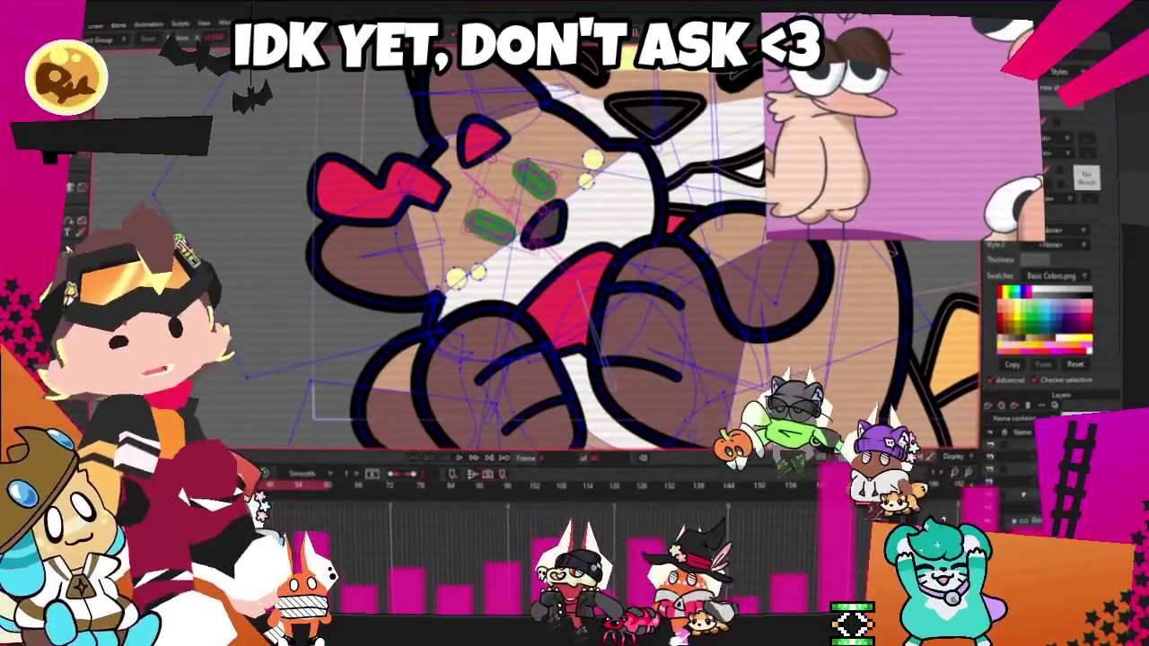
scroll(502, 269, up, 2)
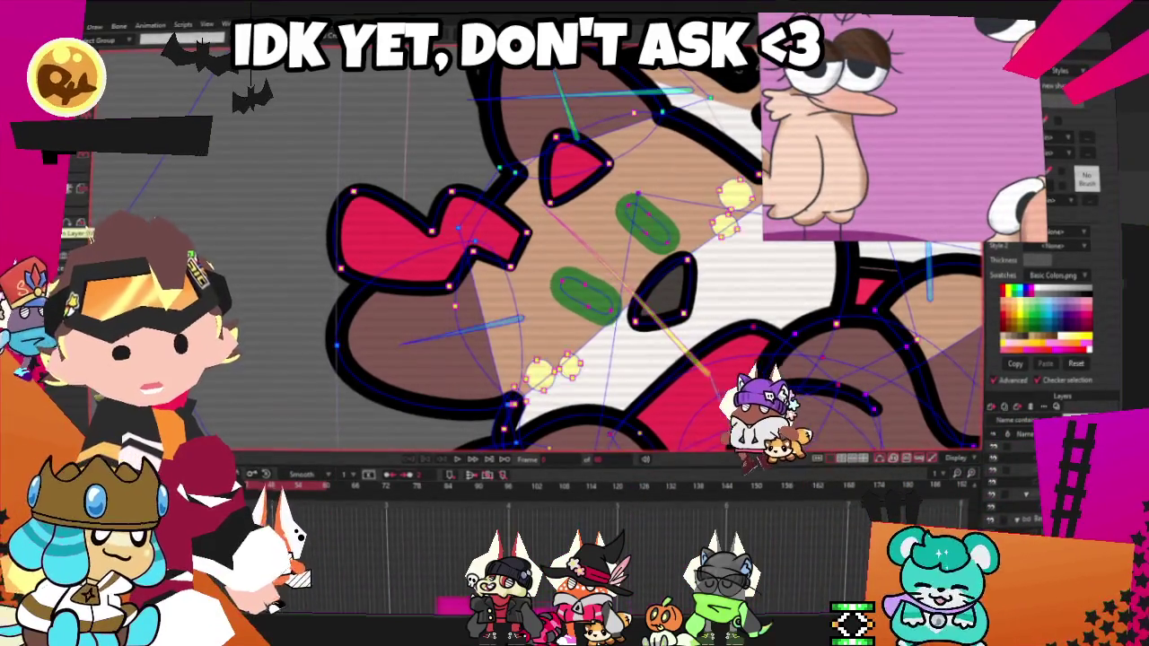
scroll(350, 196, down, 3)
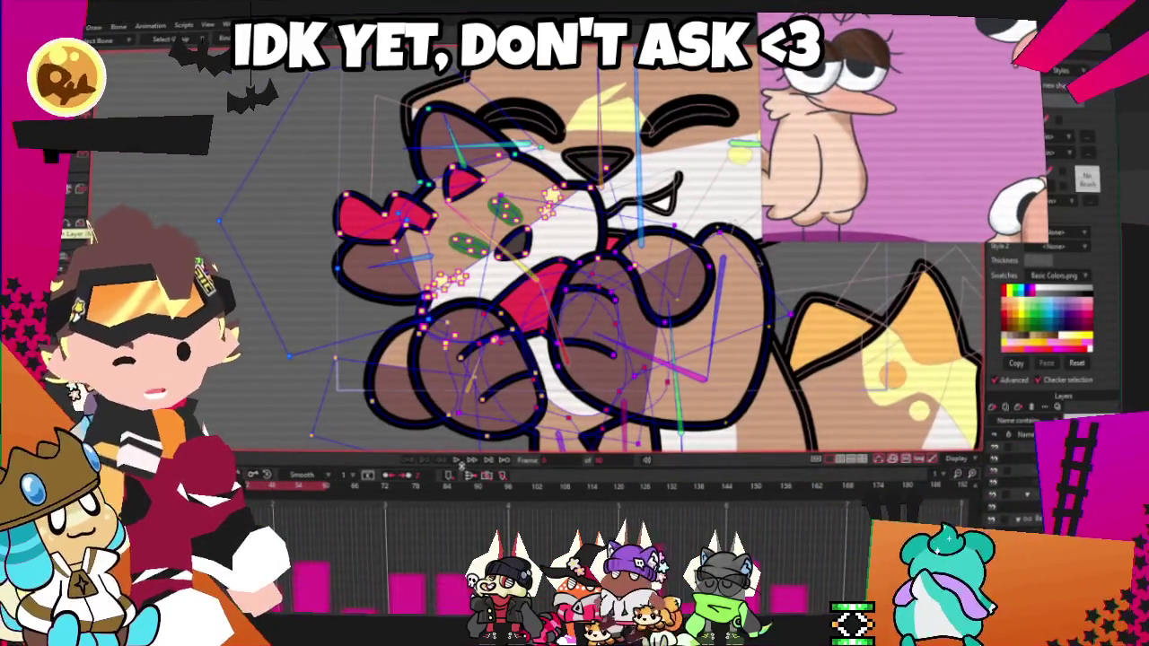
click(458, 462)
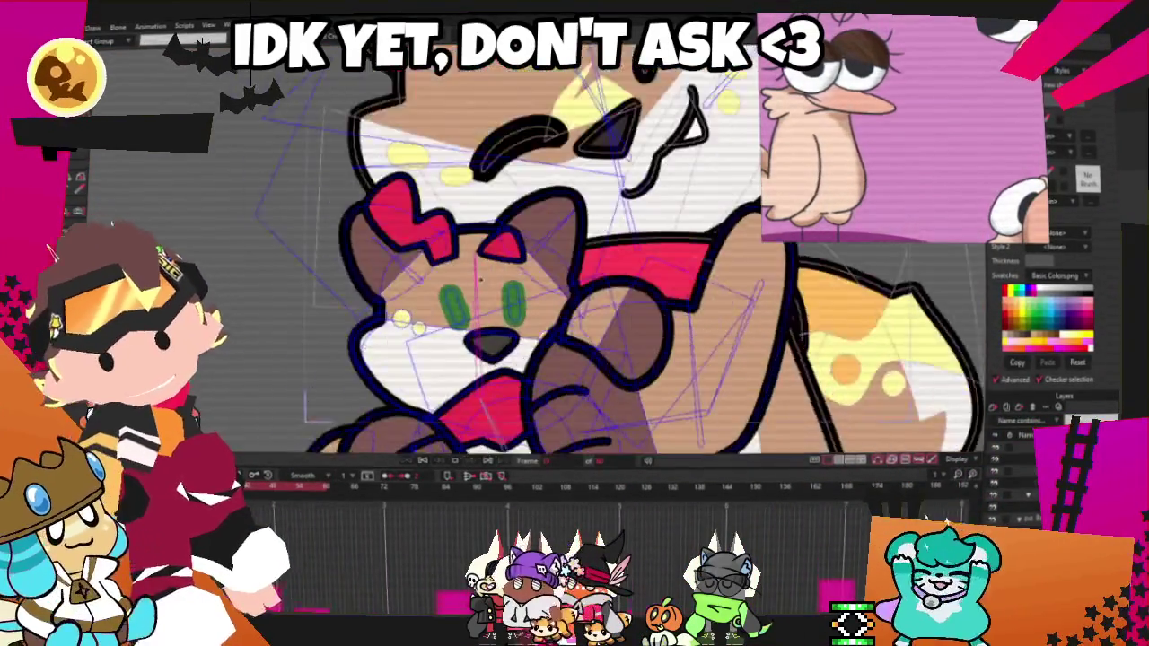
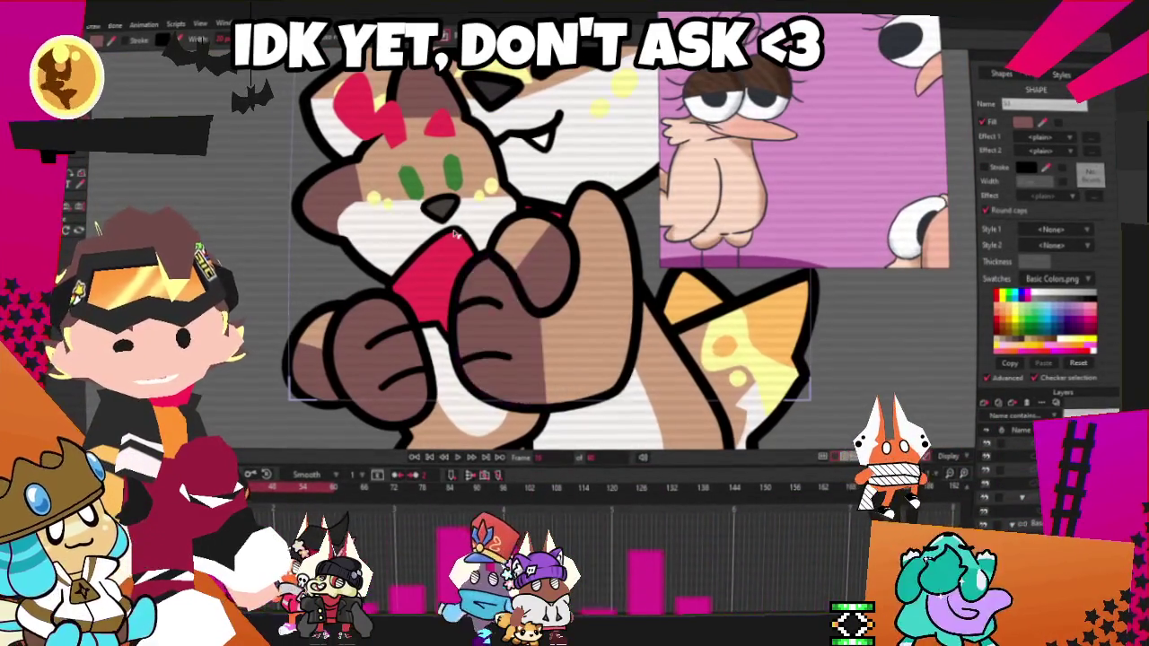
- Zoom the canvas in and out to inspect the cat hugging the teddy bear
scroll(455, 230, down, 3)
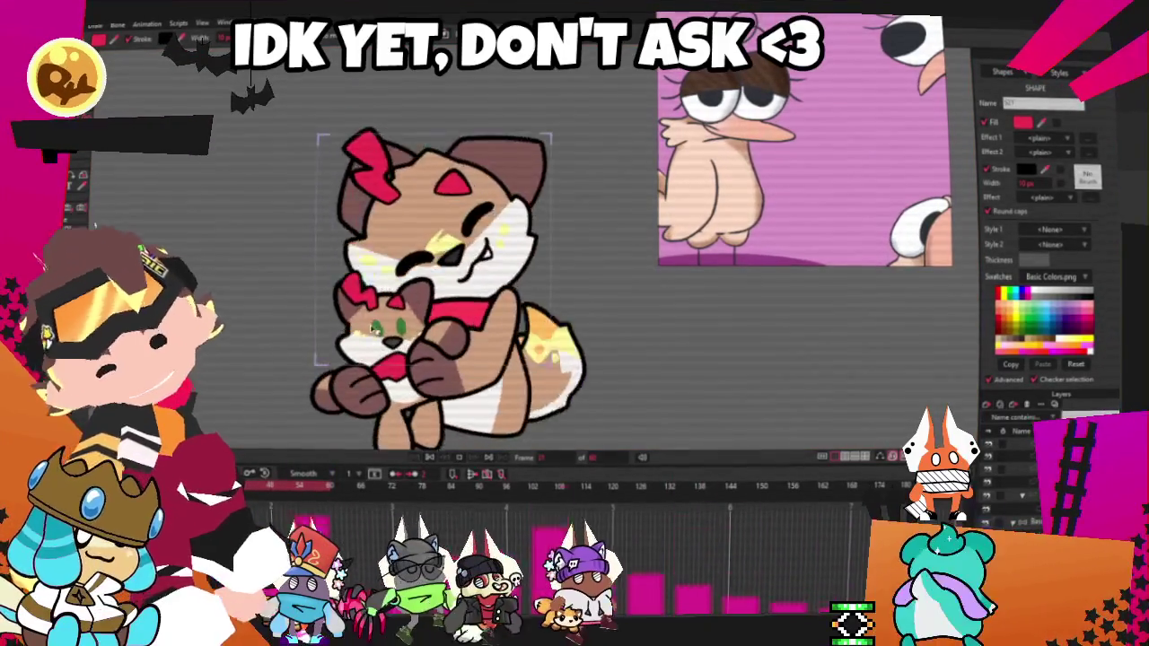
scroll(515, 385, up, 2)
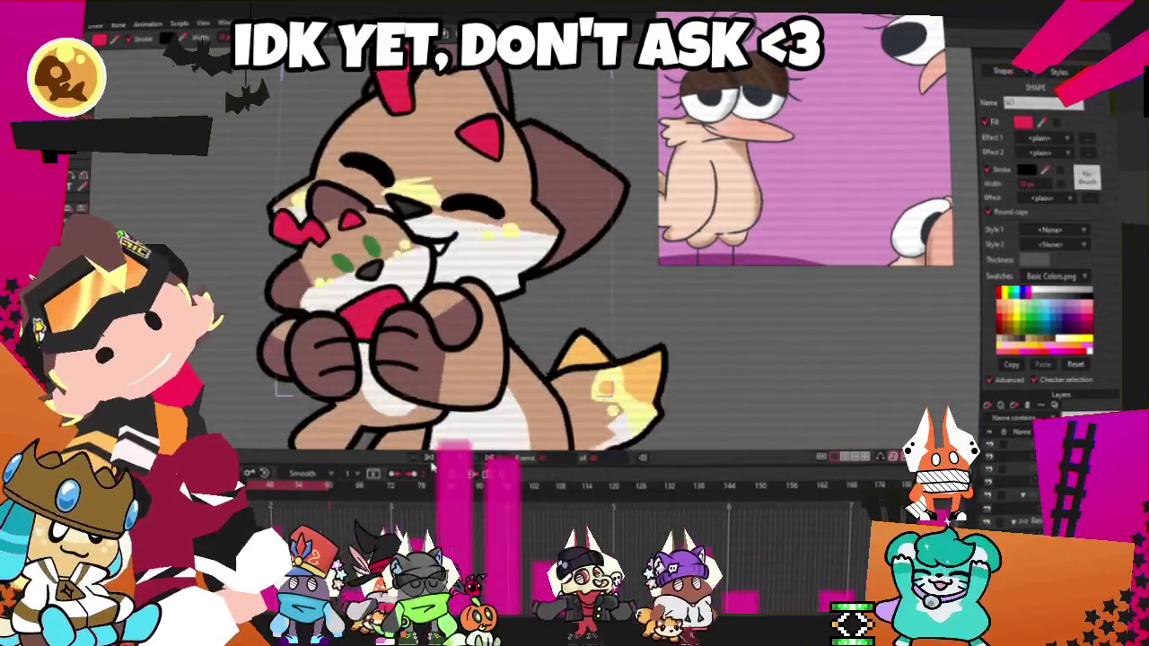
scroll(569, 230, down, 2)
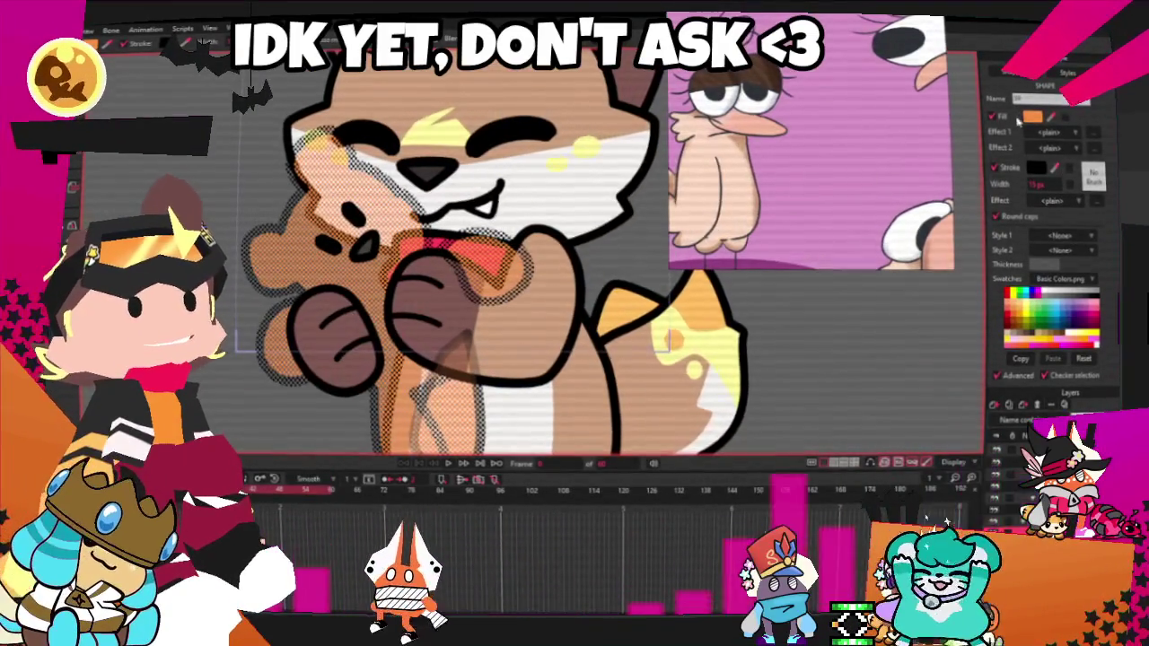
- Change the teddy bear's fill from orange to a darker reddish brown
drag(792, 440, 771, 437)
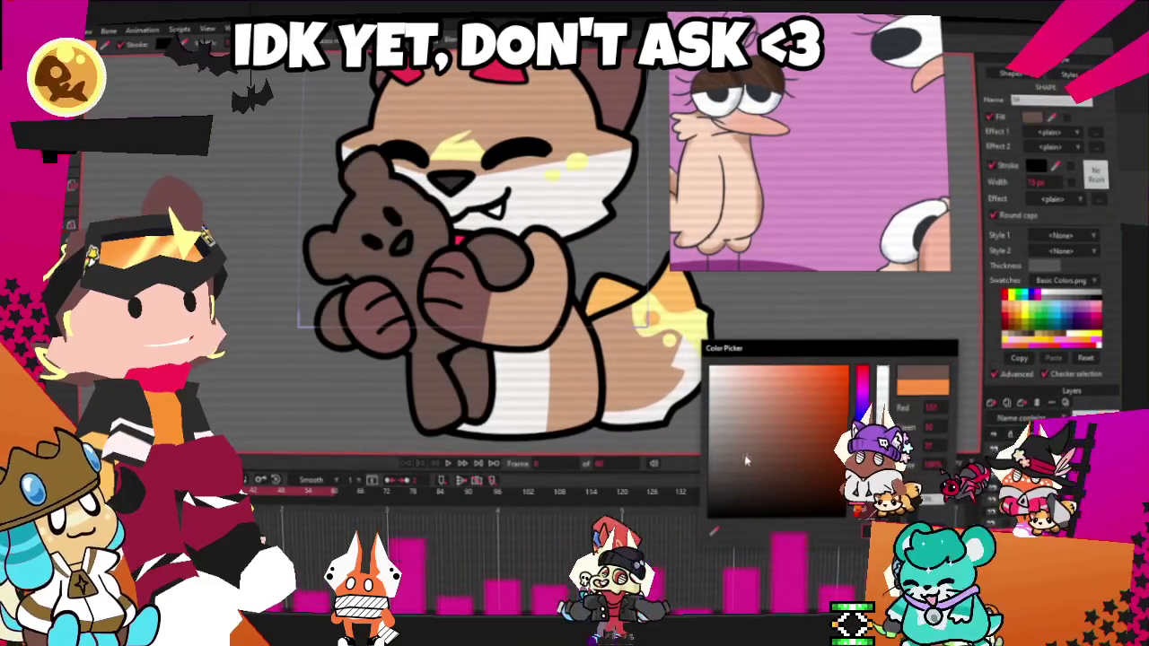
drag(741, 463, 731, 475)
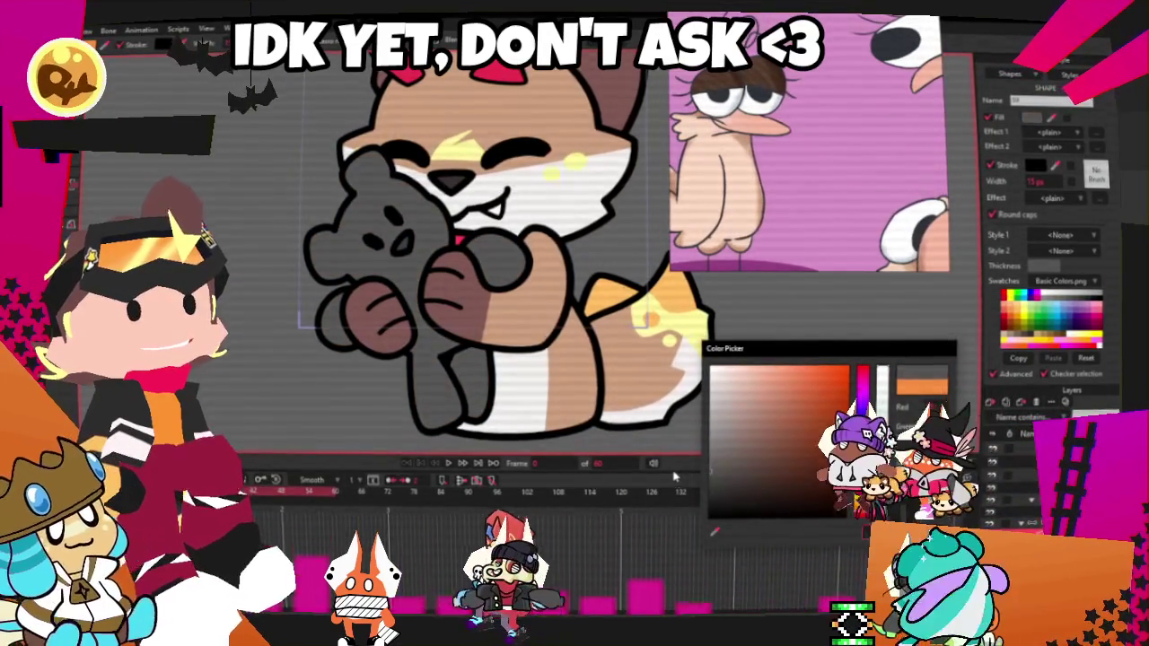
drag(732, 475, 732, 470)
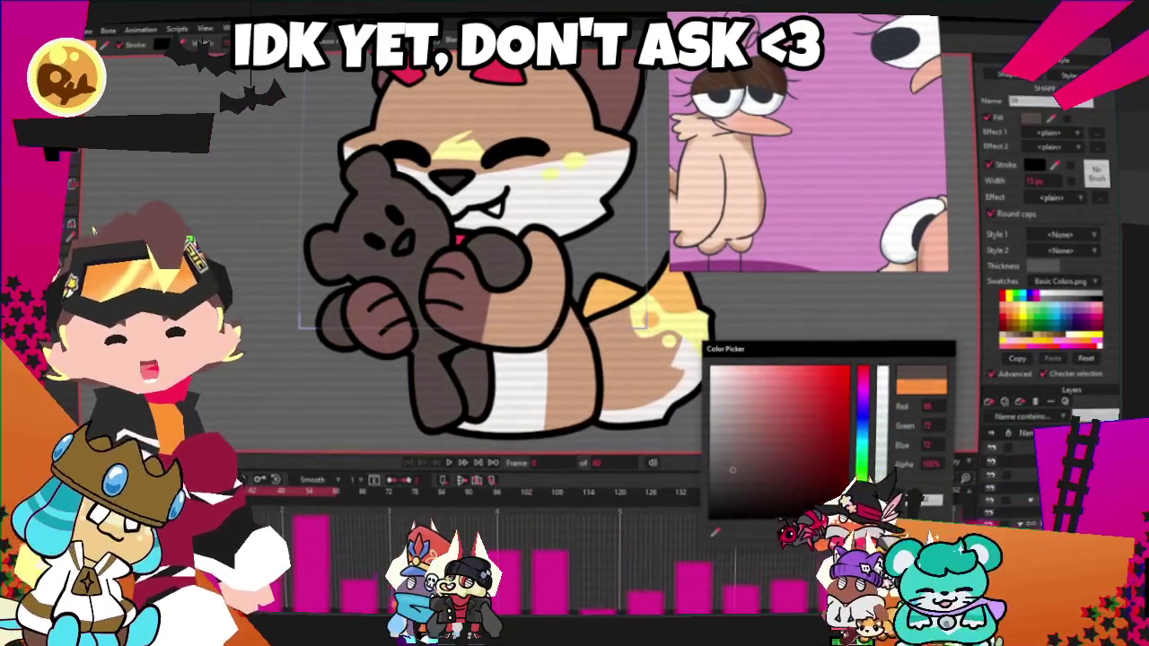
click(786, 449)
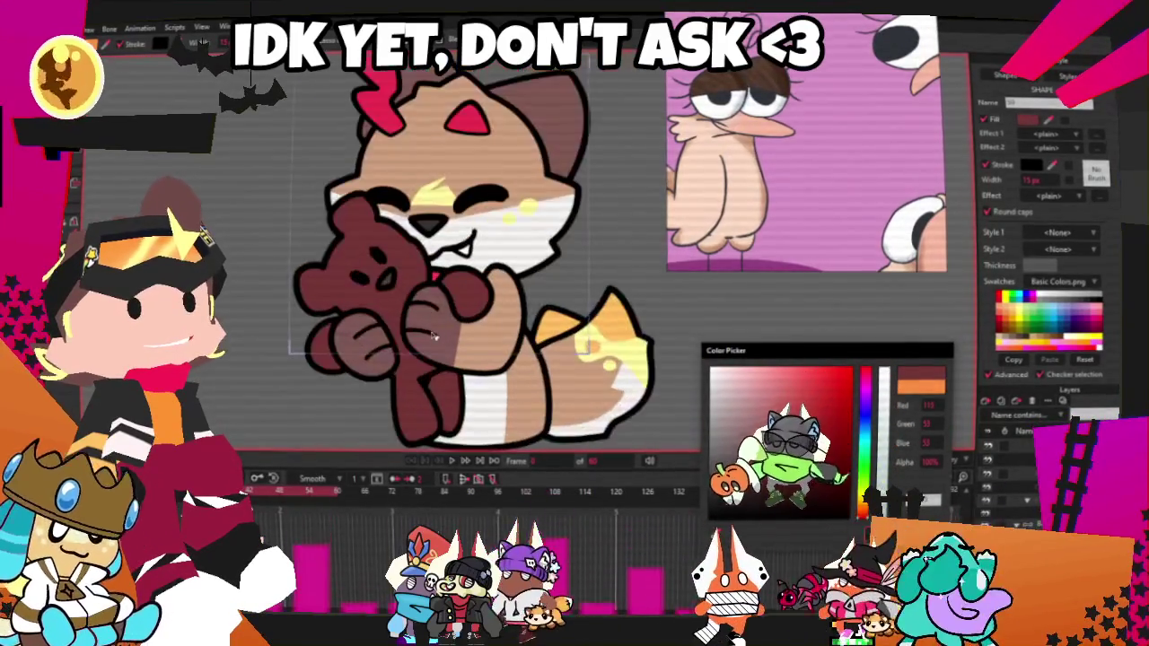
key(Escape)
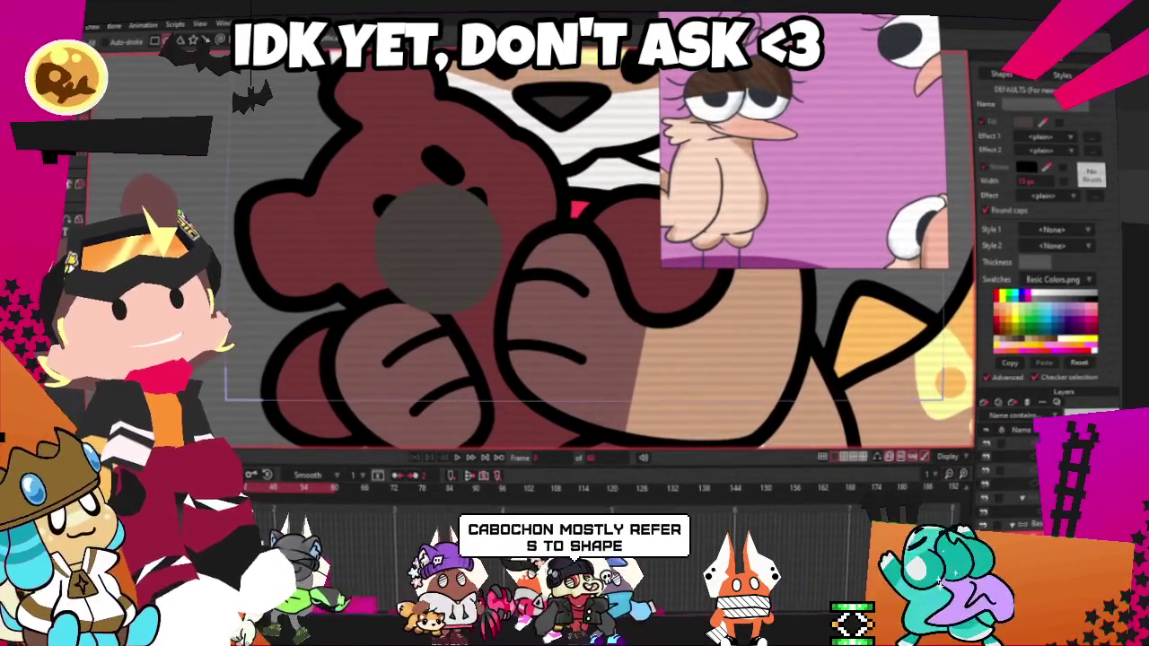
- Fill the grey muzzle circle on the bear's face with a light pinkish tan
key(space)
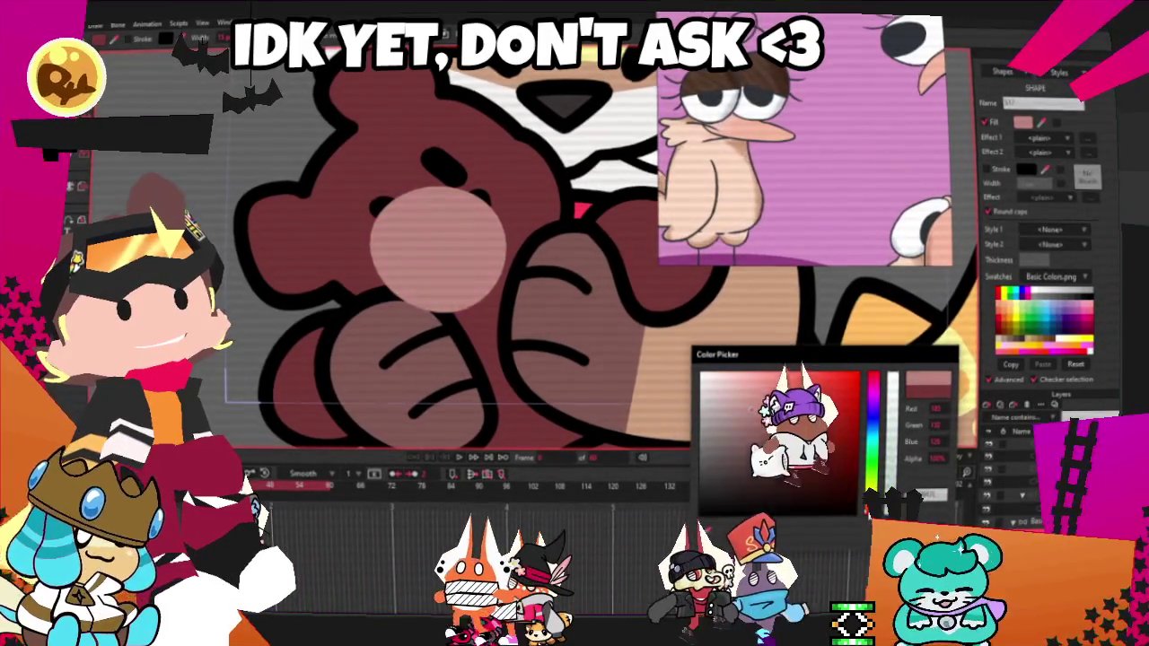
click(523, 262)
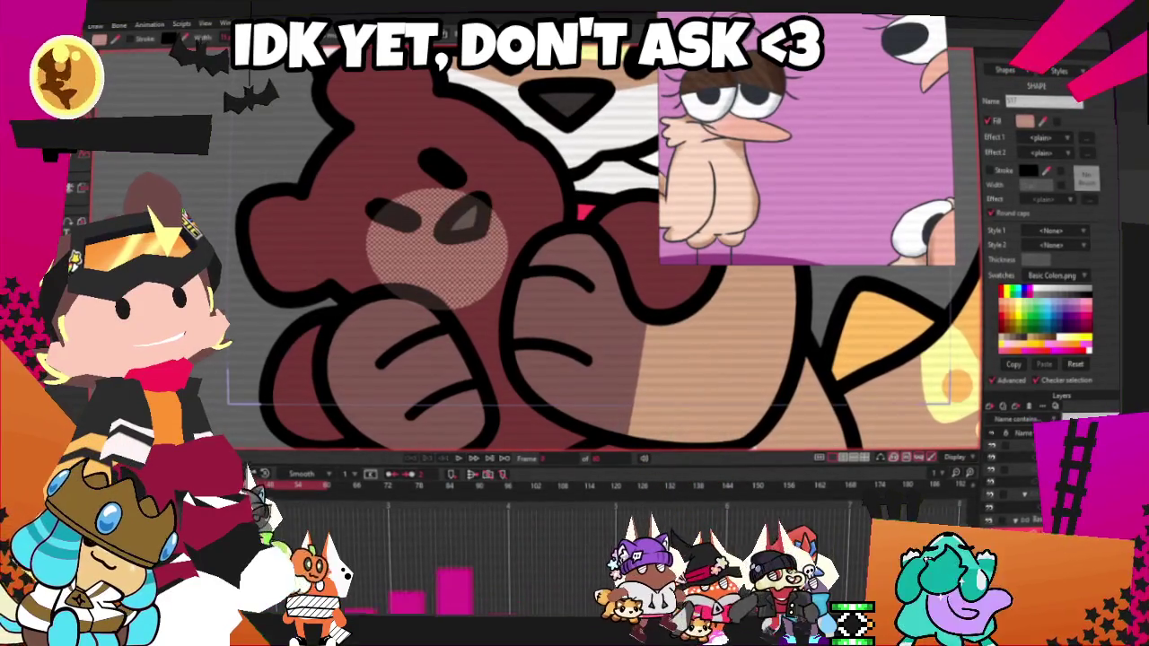
scroll(330, 254, up, 2)
click(330, 254)
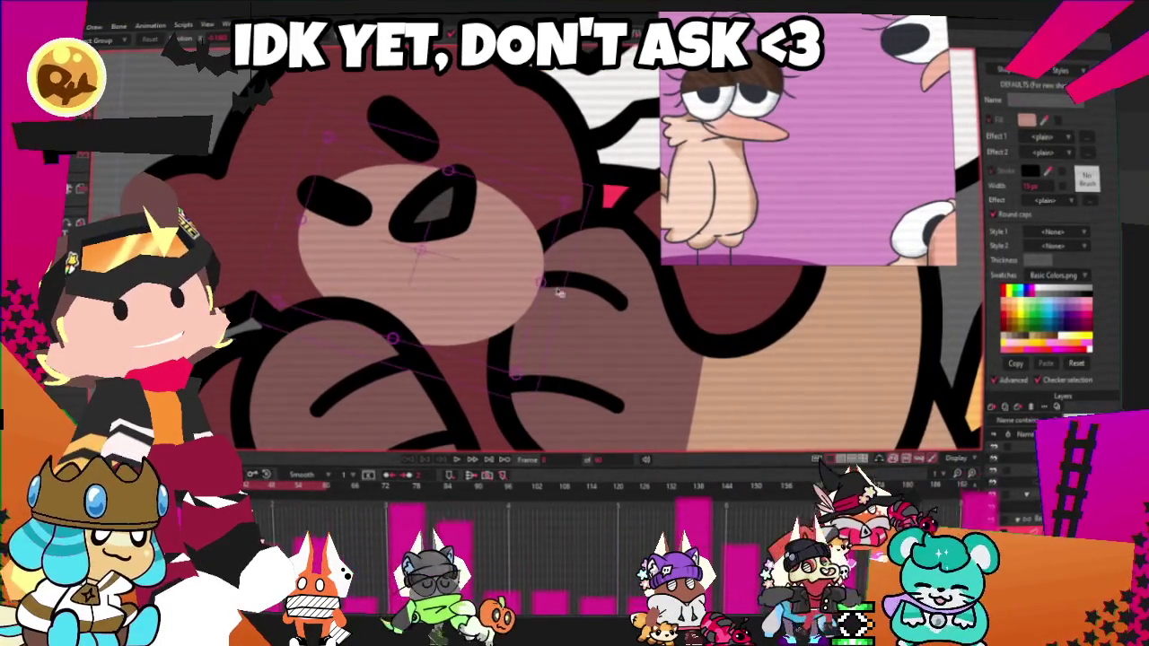
- Reshape the bear's nose by dragging its points up and to the right
drag(558, 293, 509, 218)
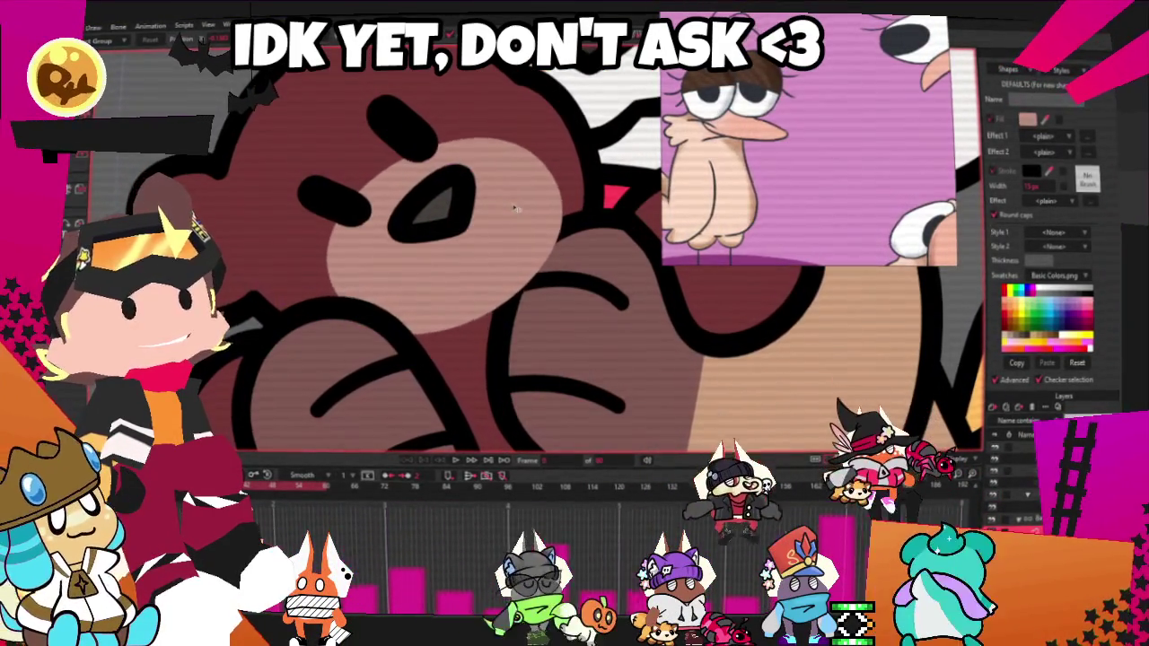
click(516, 209)
scroll(446, 293, down, 1)
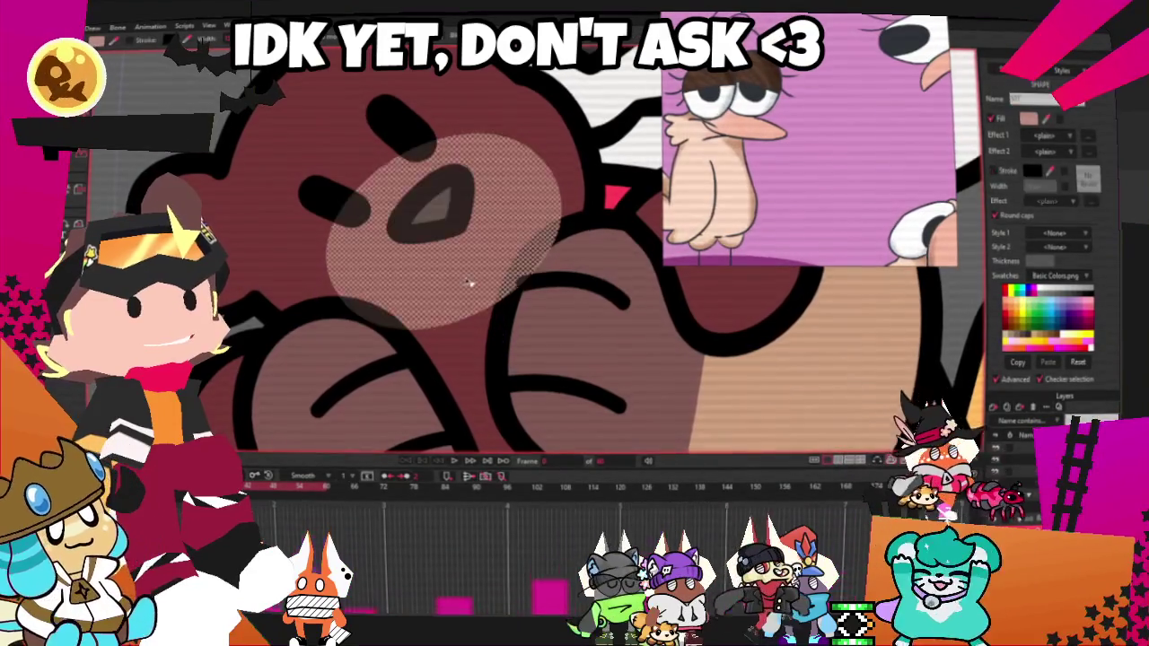
scroll(446, 294, down, 2)
scroll(446, 294, down, 2)
scroll(446, 293, up, 2)
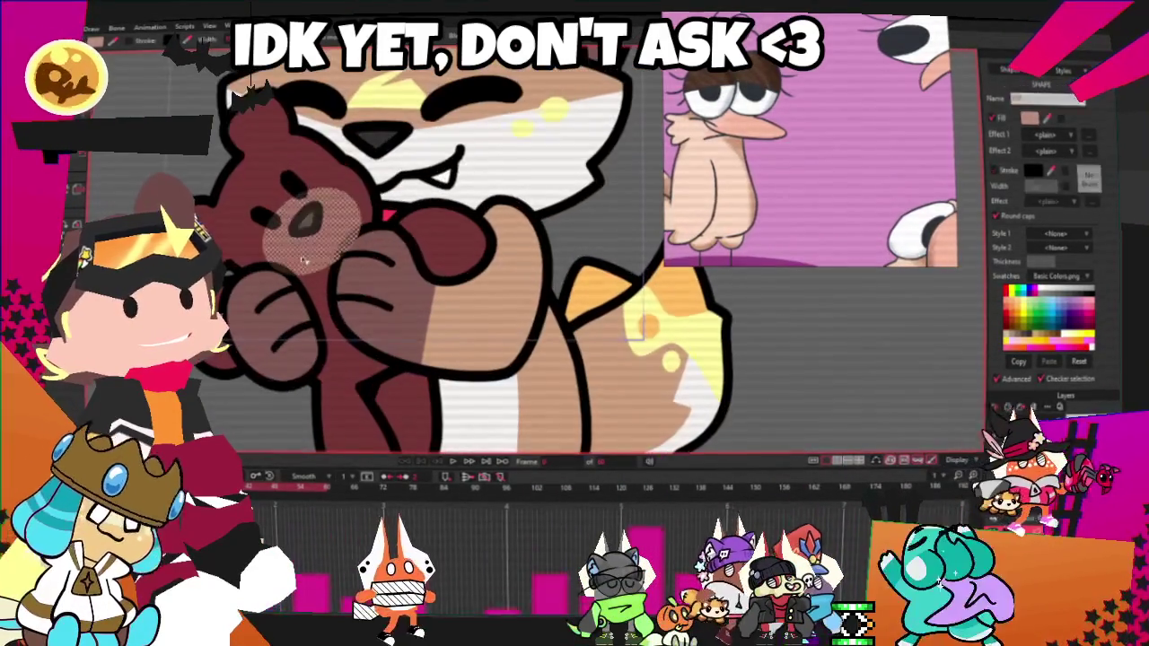
scroll(238, 205, up, 1)
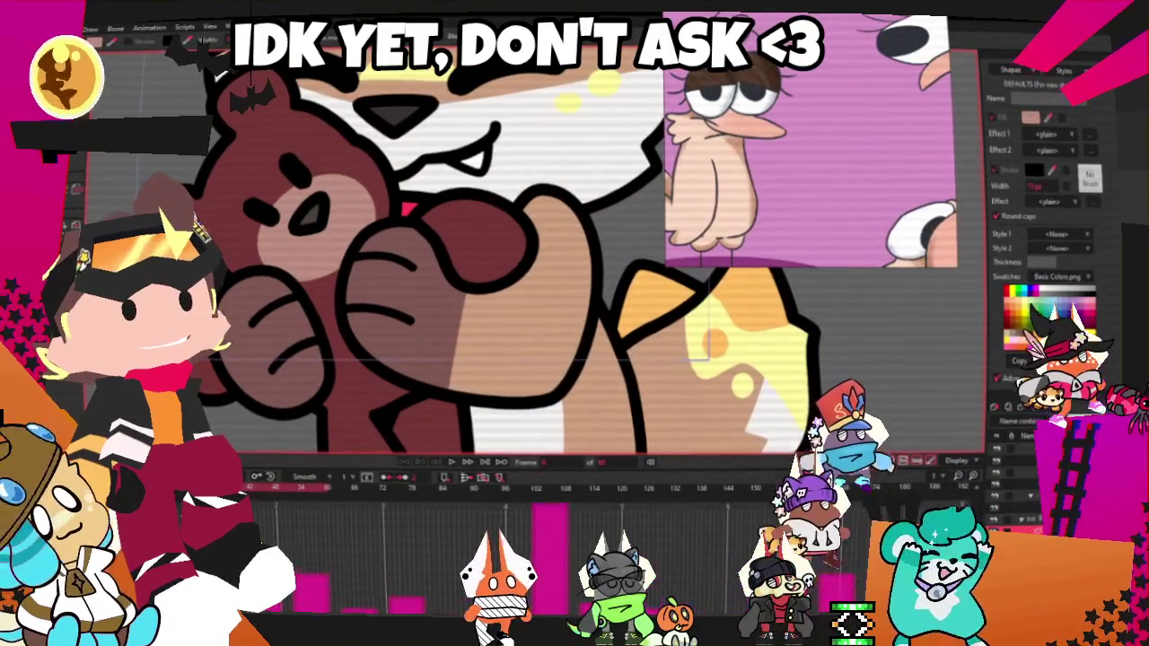
scroll(366, 198, up, 1)
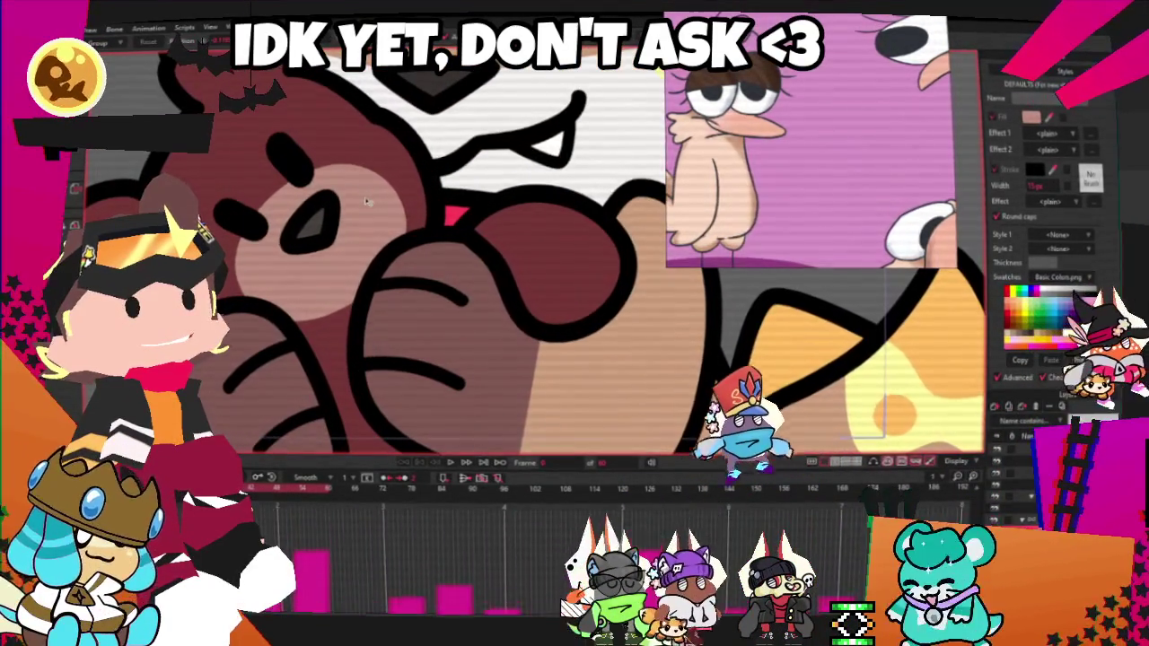
- Rotate the pink oval on the bear into a more upright position
click(332, 173)
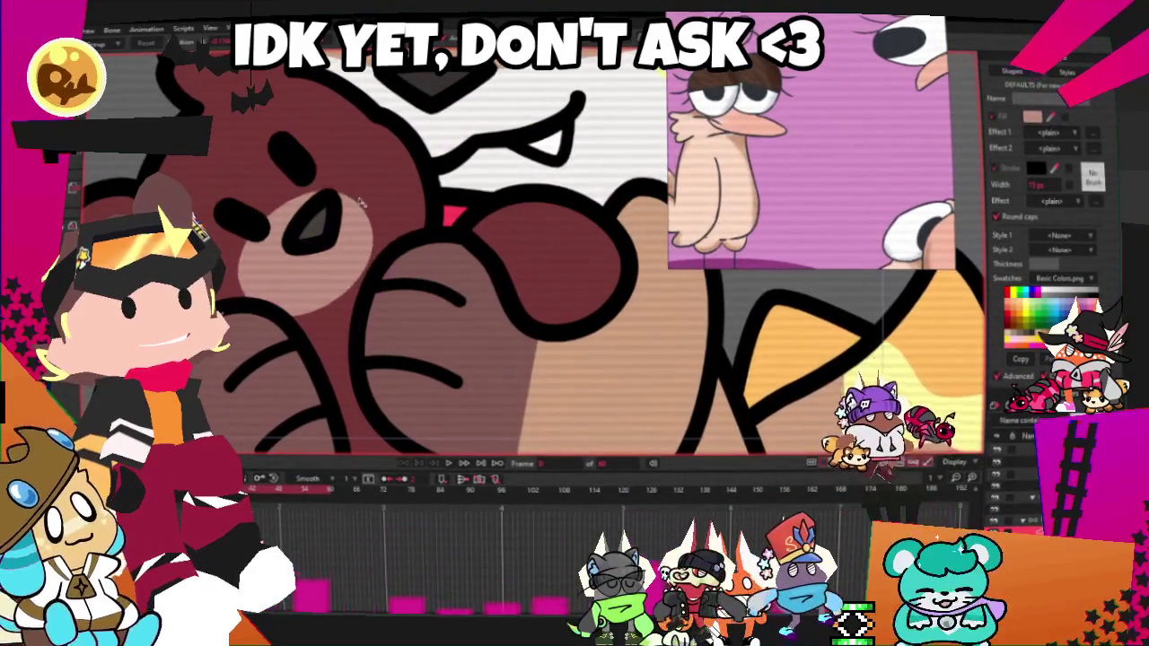
scroll(351, 263, down, 2)
scroll(377, 296, up, 2)
scroll(427, 352, up, 1)
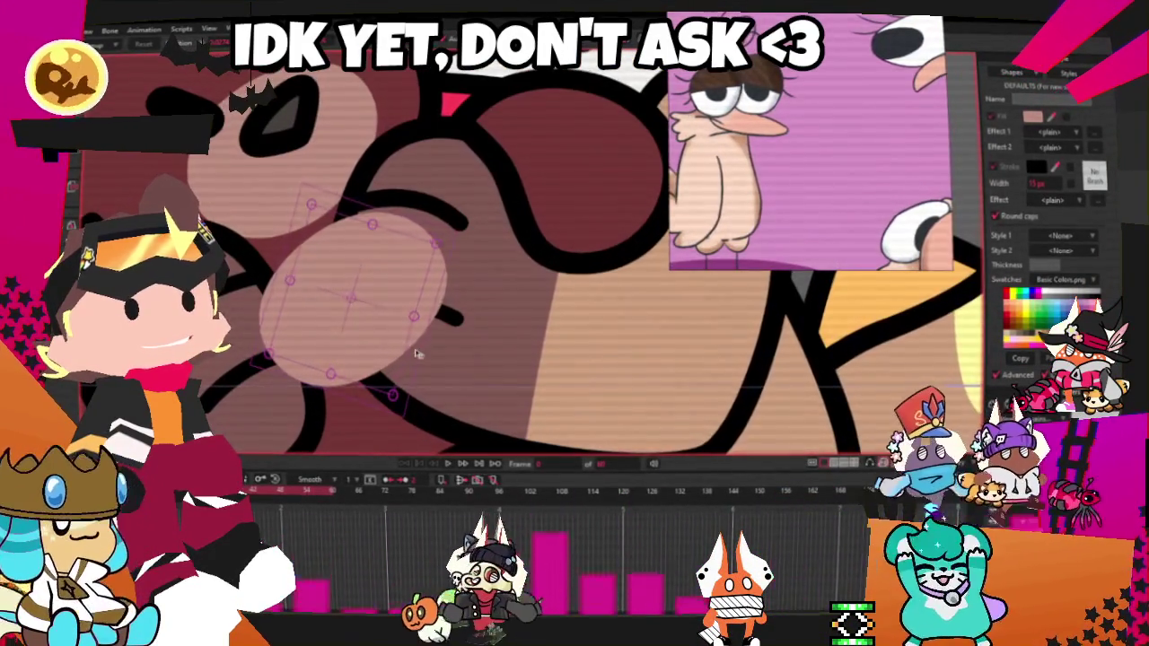
drag(418, 354, 384, 328)
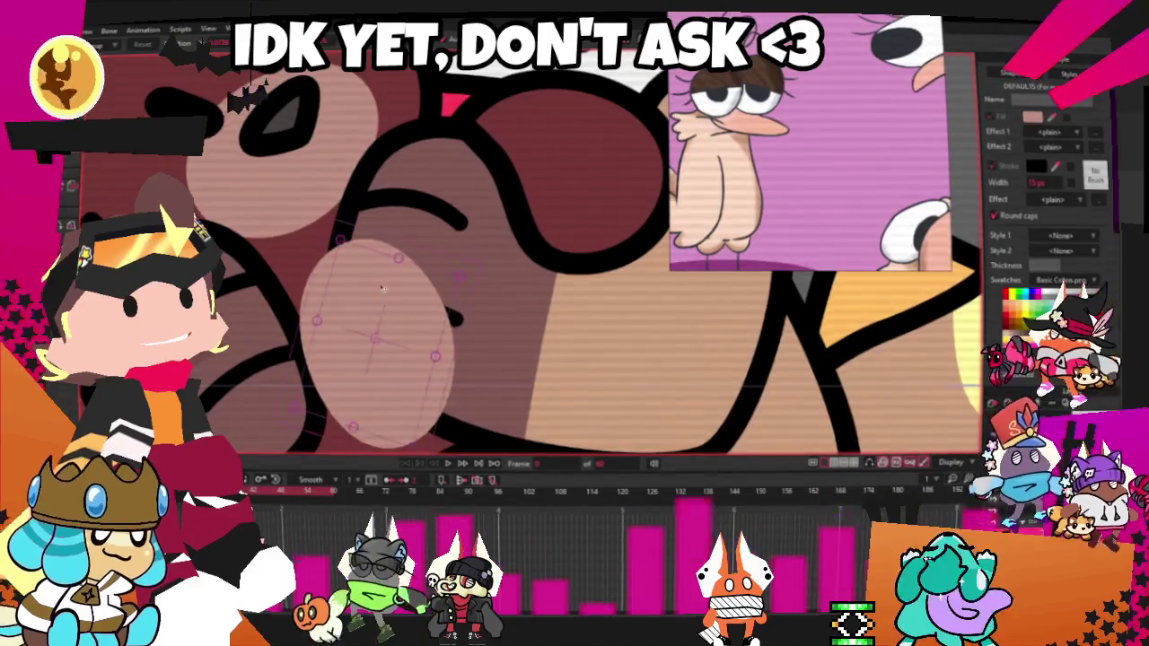
scroll(383, 328, down, 1)
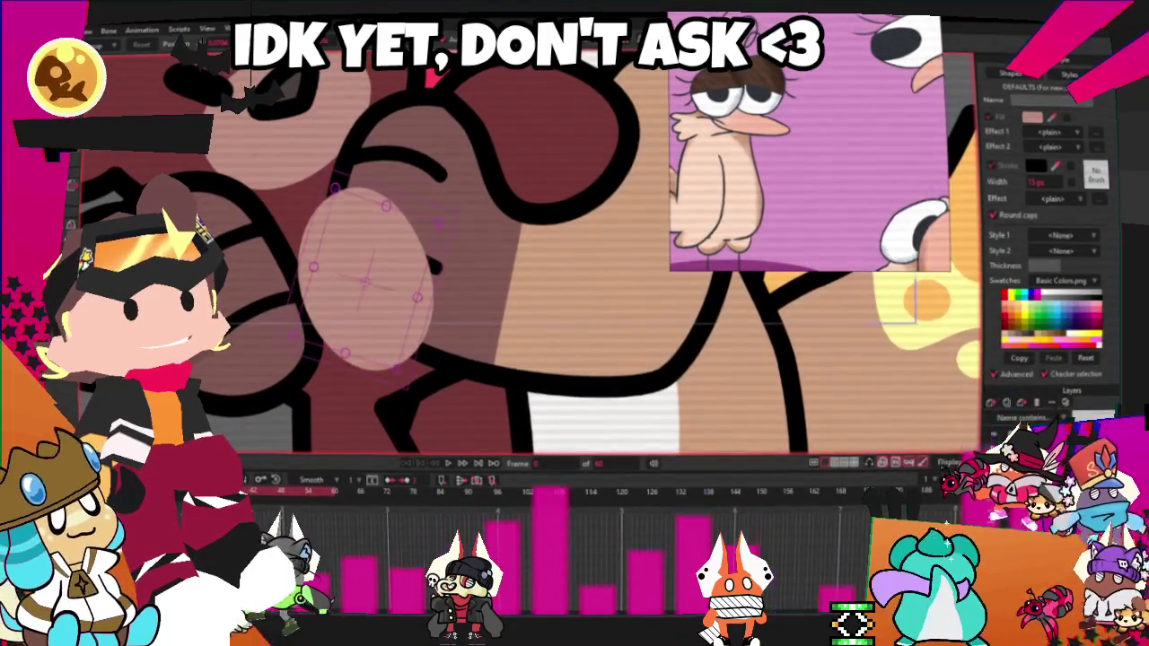
scroll(363, 284, down, 2)
scroll(361, 287, up, 2)
- Delete the current selection and switch to drawing new shapes
key(Delete)
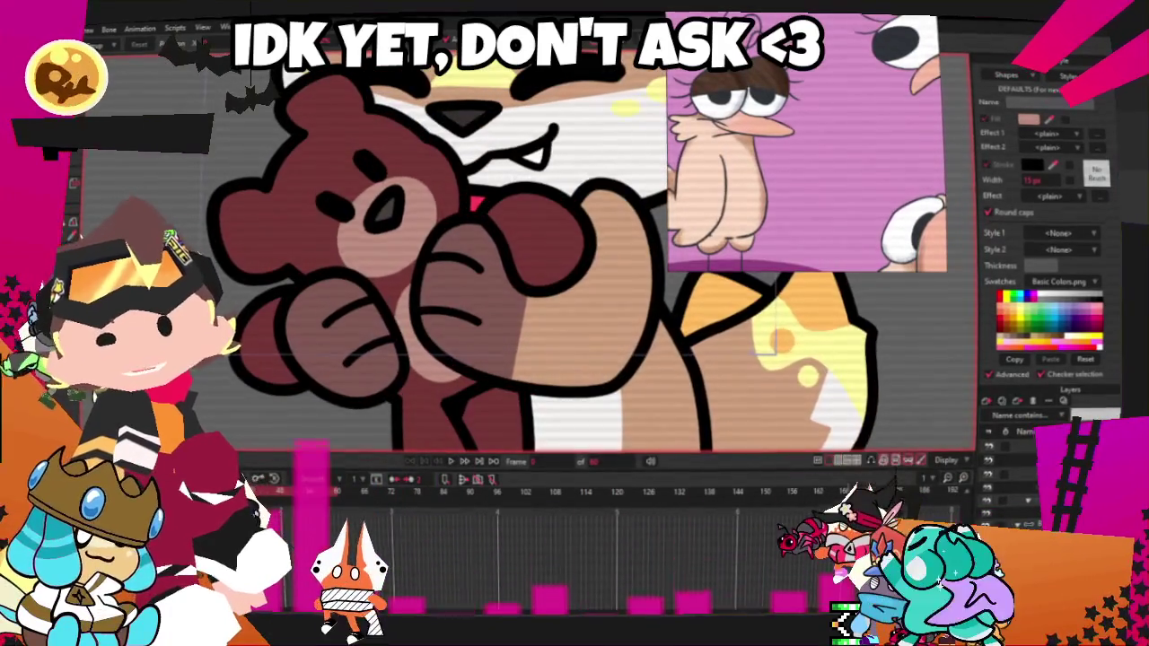
key(f)
scroll(449, 252, up, 2)
scroll(217, 181, up, 2)
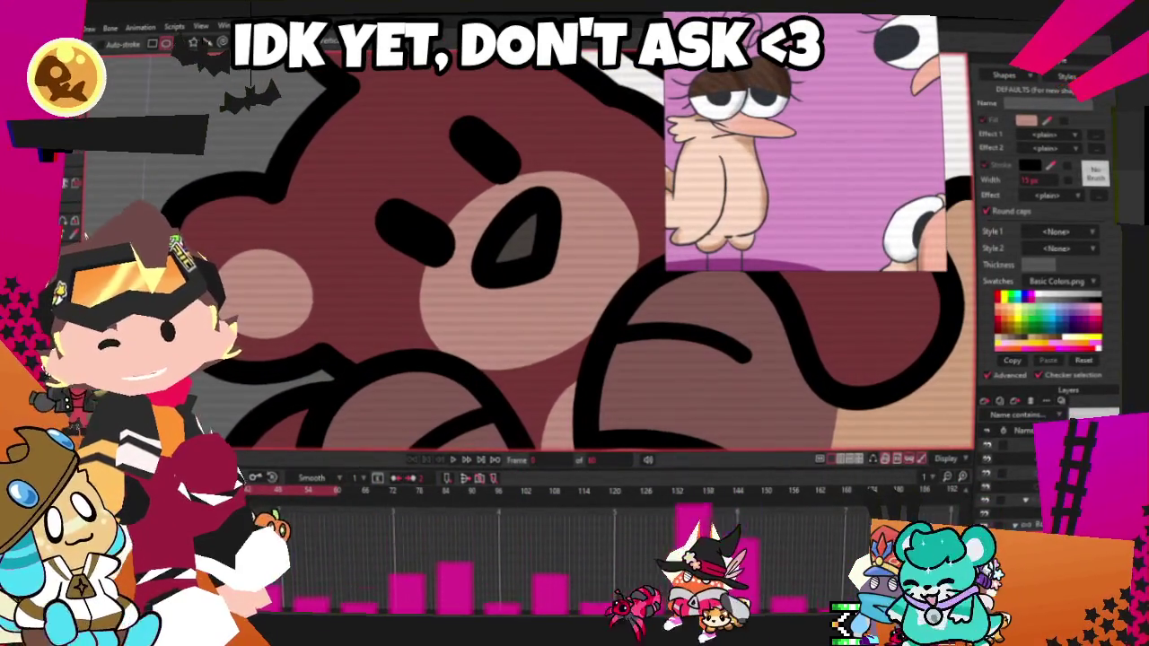
- Turn on outline display for all curves and zoom in on the bear
scroll(269, 252, up, 2)
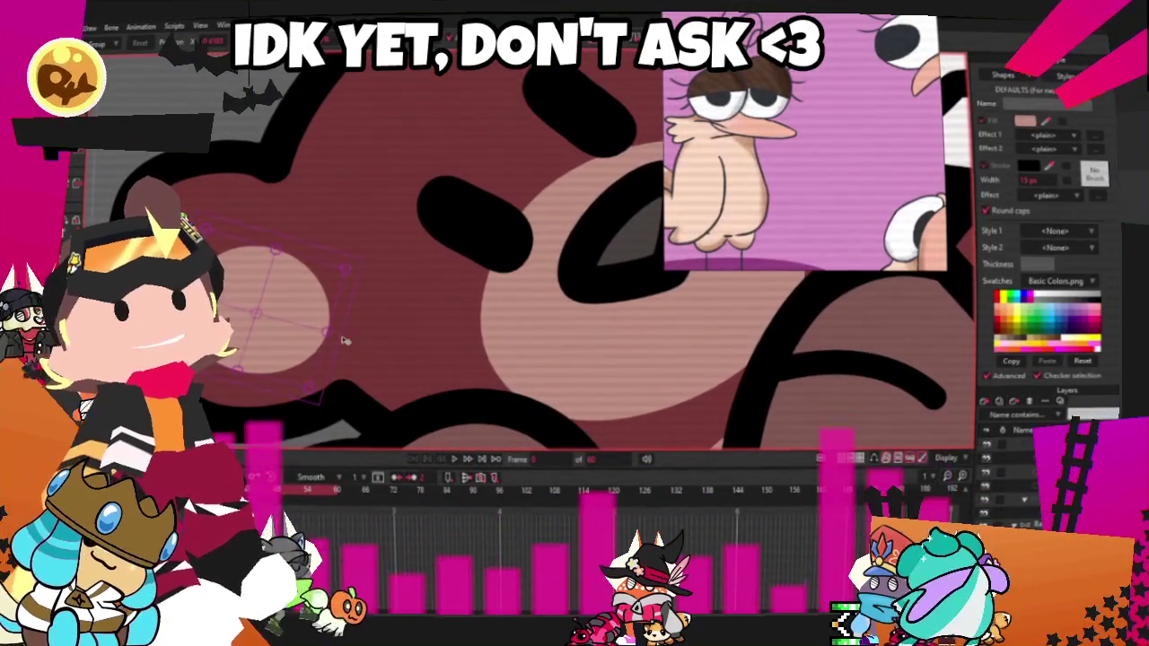
click(862, 460)
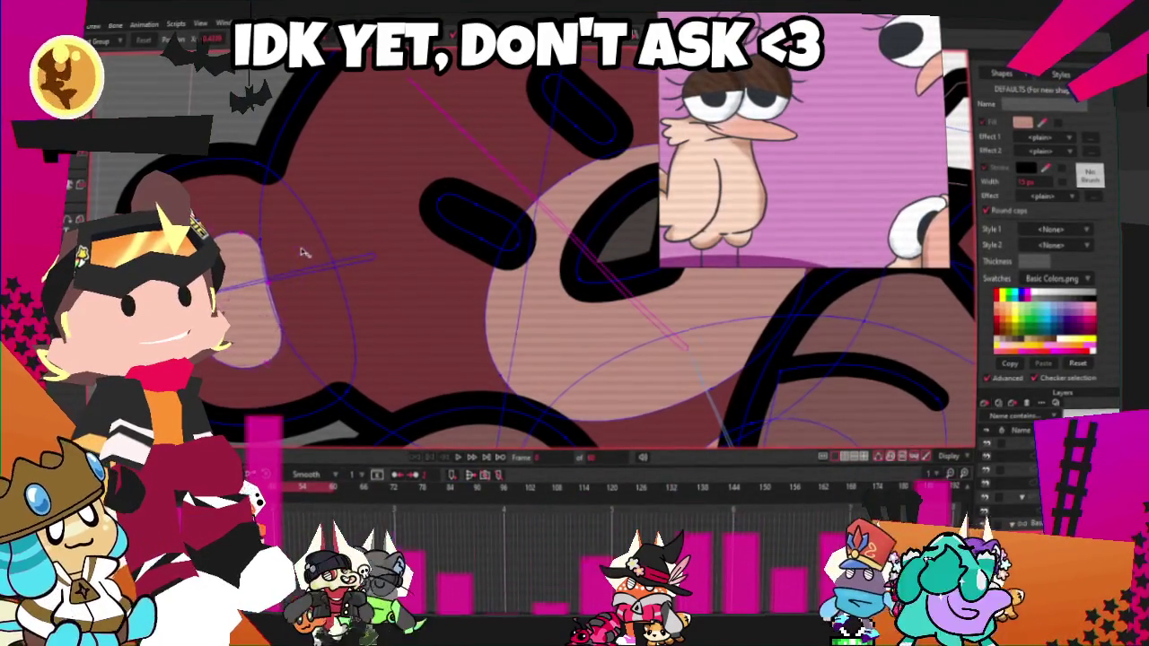
scroll(306, 287, down, 2)
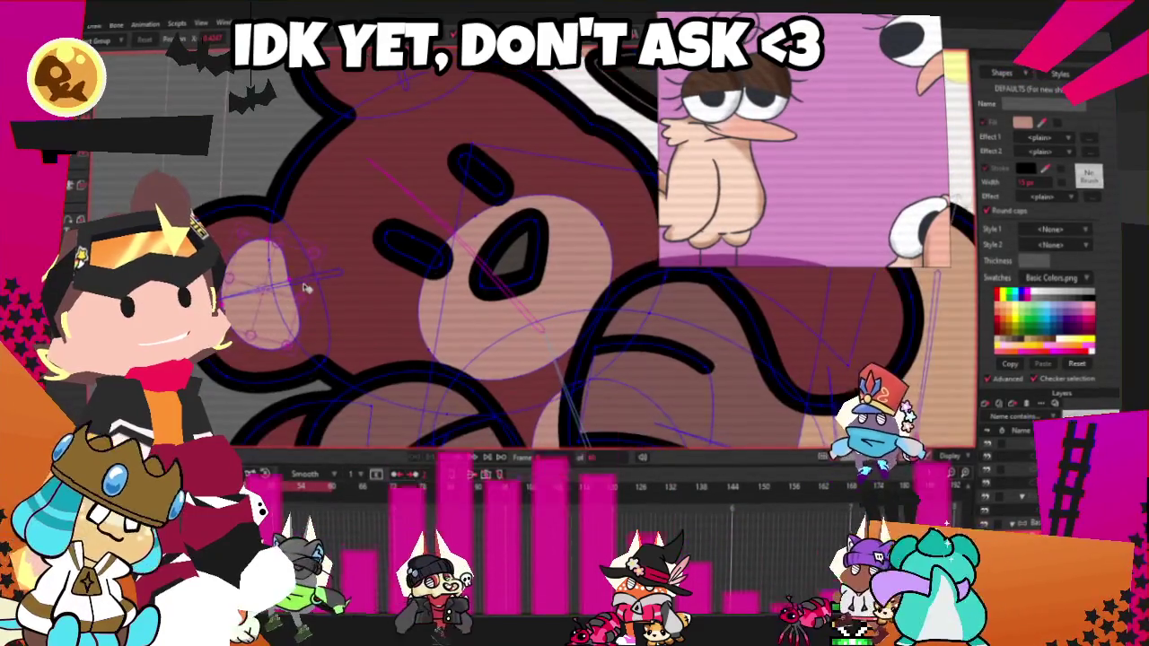
scroll(305, 287, down, 2)
scroll(433, 248, up, 3)
scroll(433, 248, up, 3)
scroll(441, 243, down, 1)
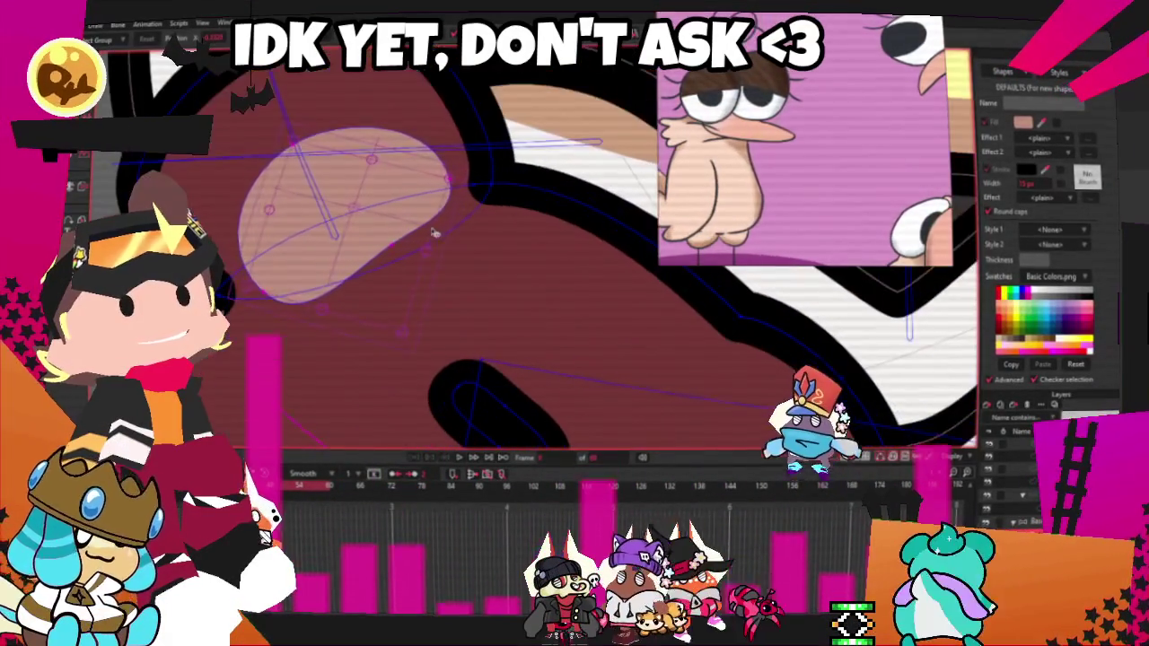
- Move the pink oval up into the bear's ear
mouse_move(441, 243)
mouse_down()
mouse_move(415, 227)
mouse_move(440, 193)
mouse_up()
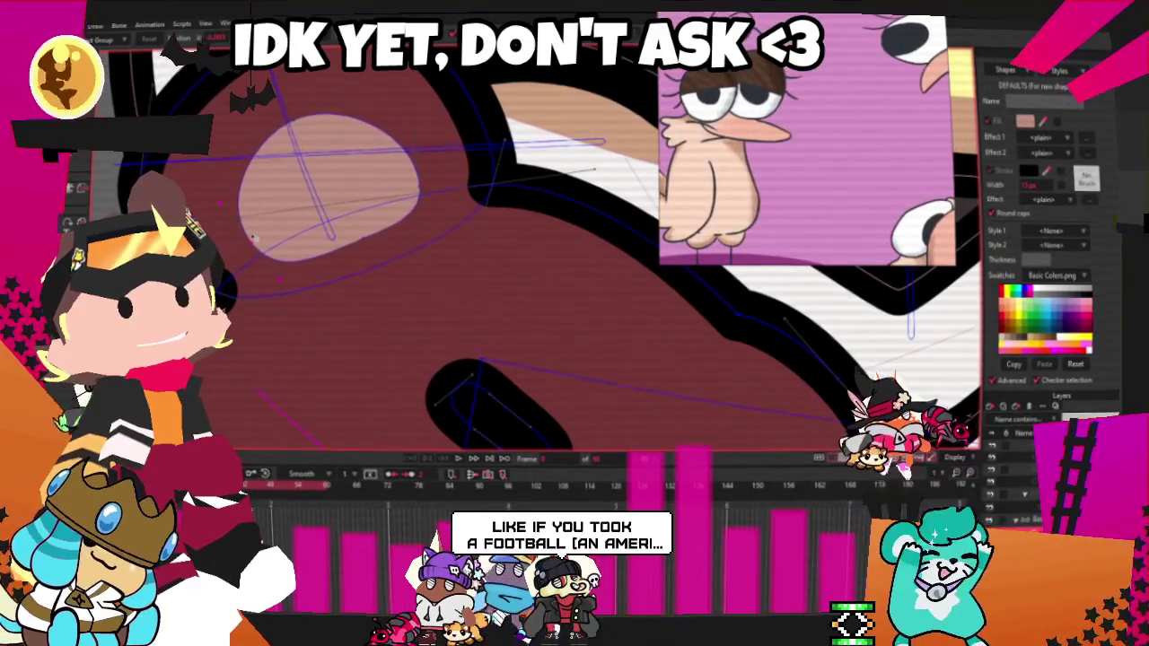
scroll(267, 212, down, 3)
scroll(305, 199, down, 2)
scroll(339, 190, down, 1)
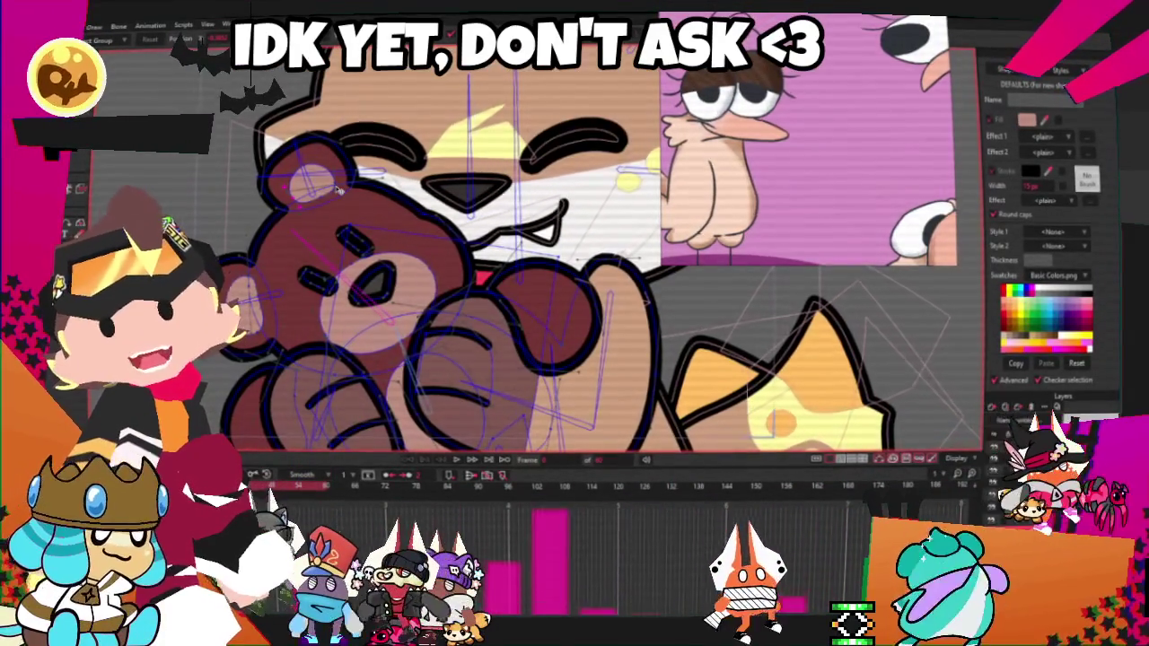
- Switch to point editing and select the points of the bear's ear outline
scroll(339, 189, down, 2)
scroll(261, 283, up, 4)
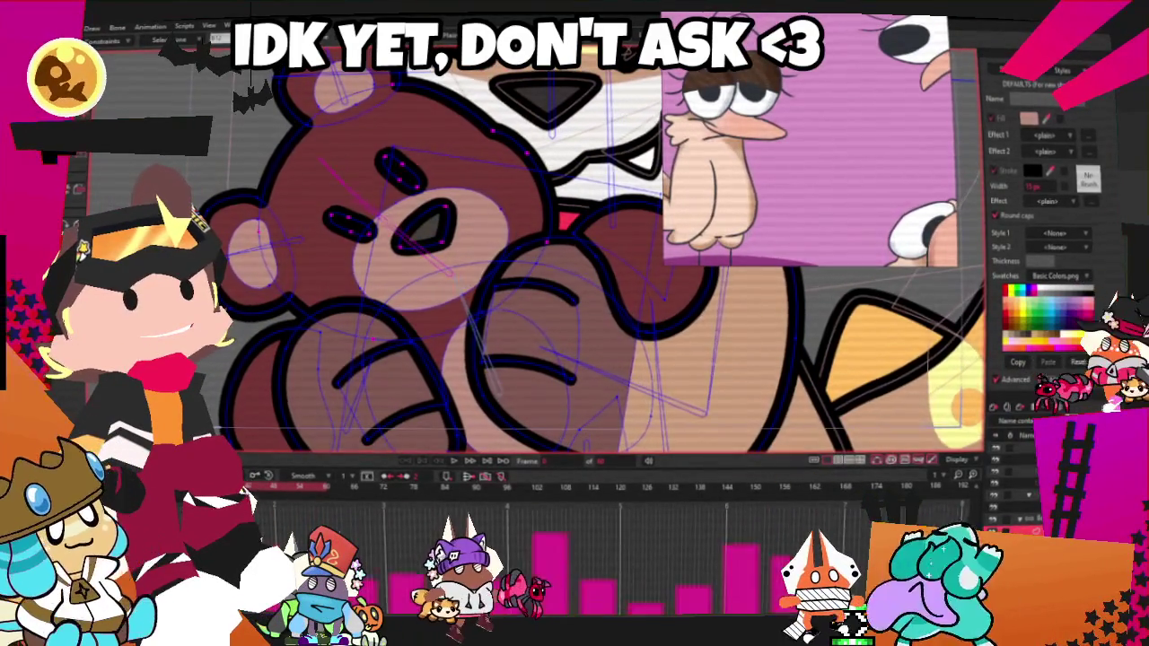
scroll(287, 246, up, 2)
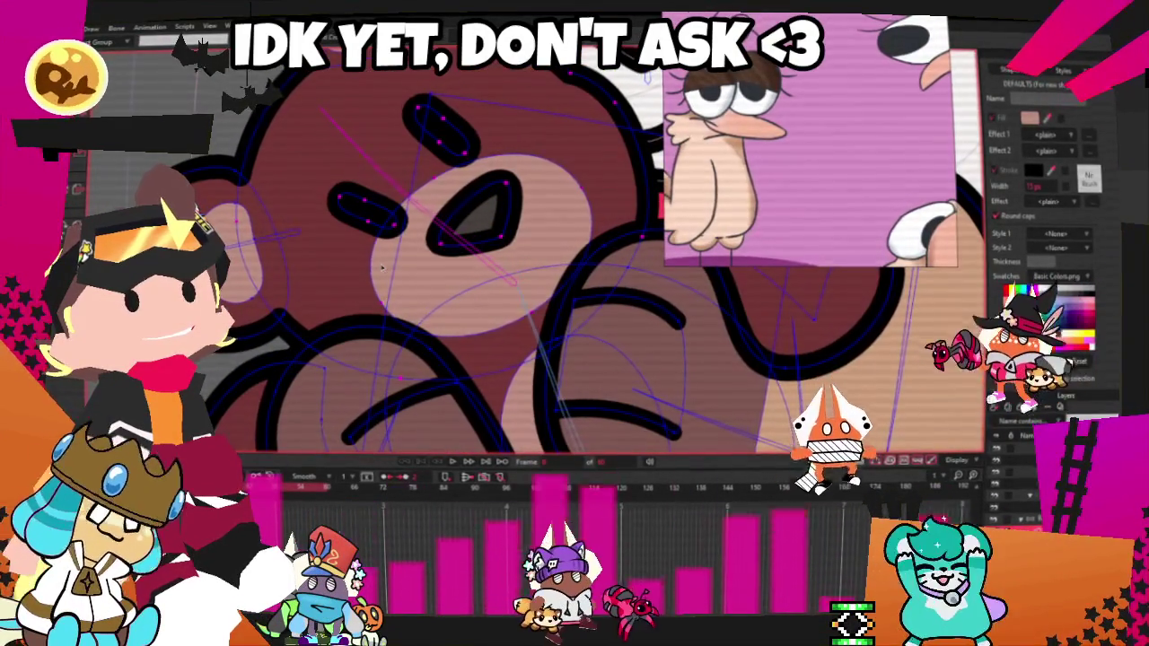
scroll(193, 314, down, 1)
scroll(404, 269, down, 2)
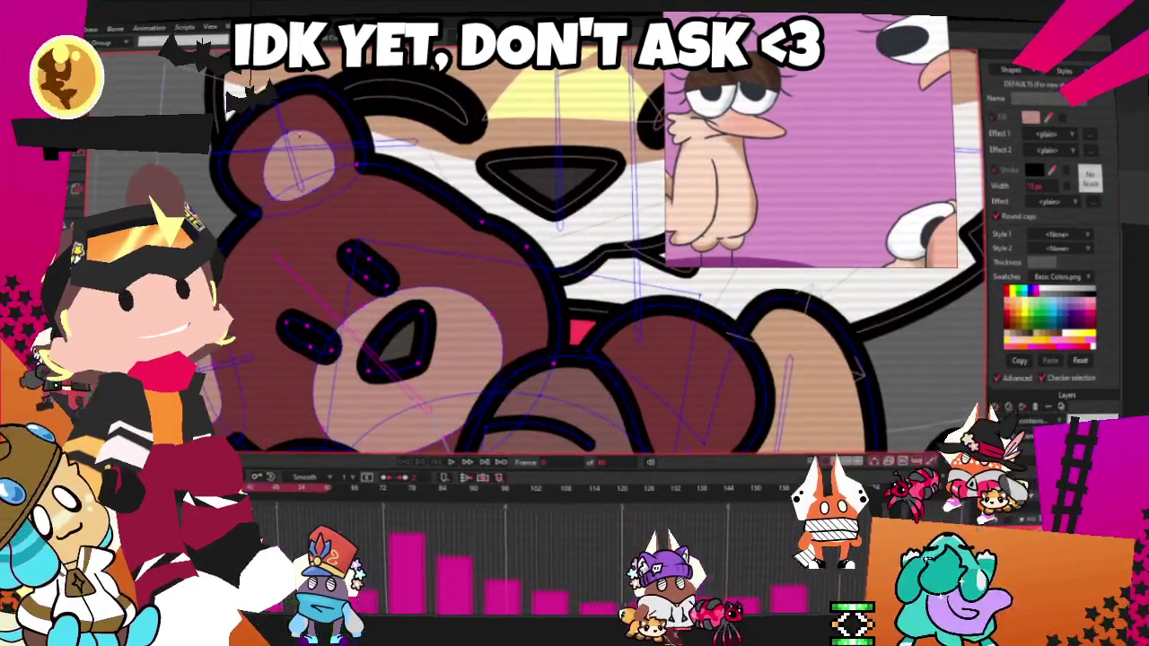
scroll(404, 270, down, 1)
scroll(404, 269, up, 3)
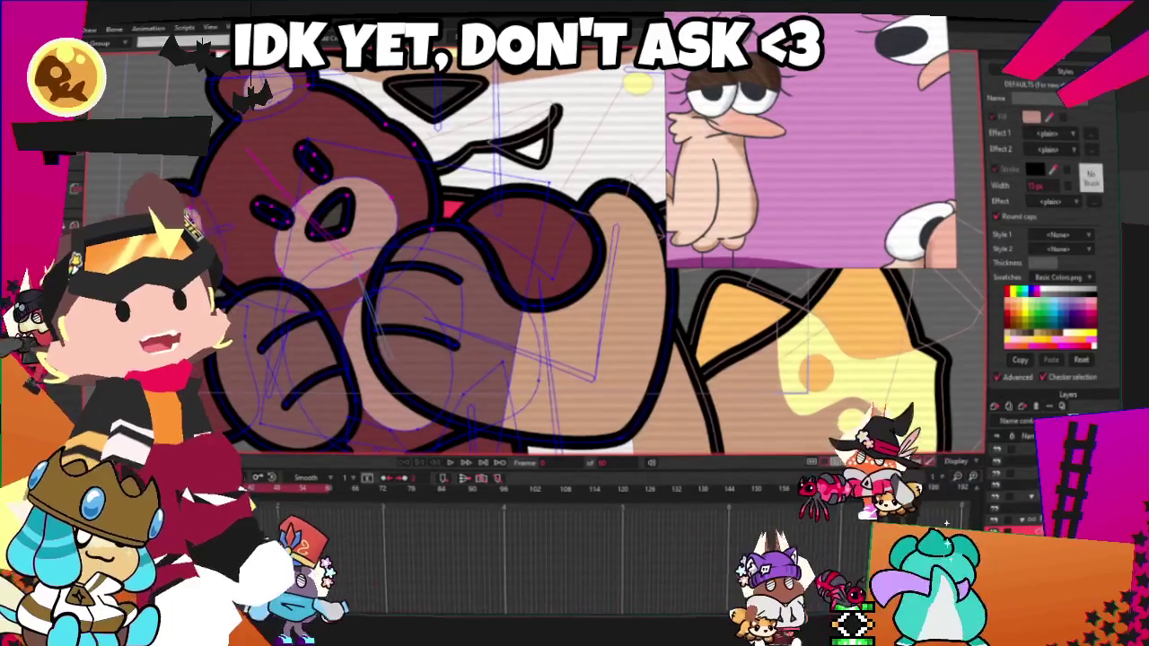
key(g)
scroll(267, 232, down, 1)
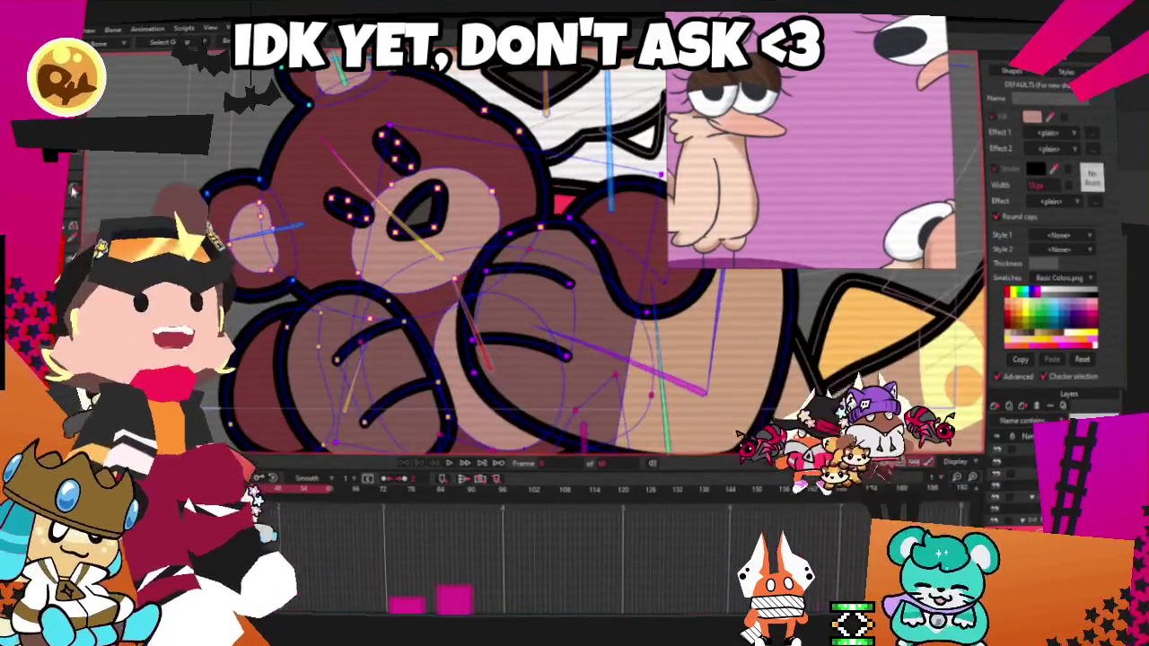
click(281, 229)
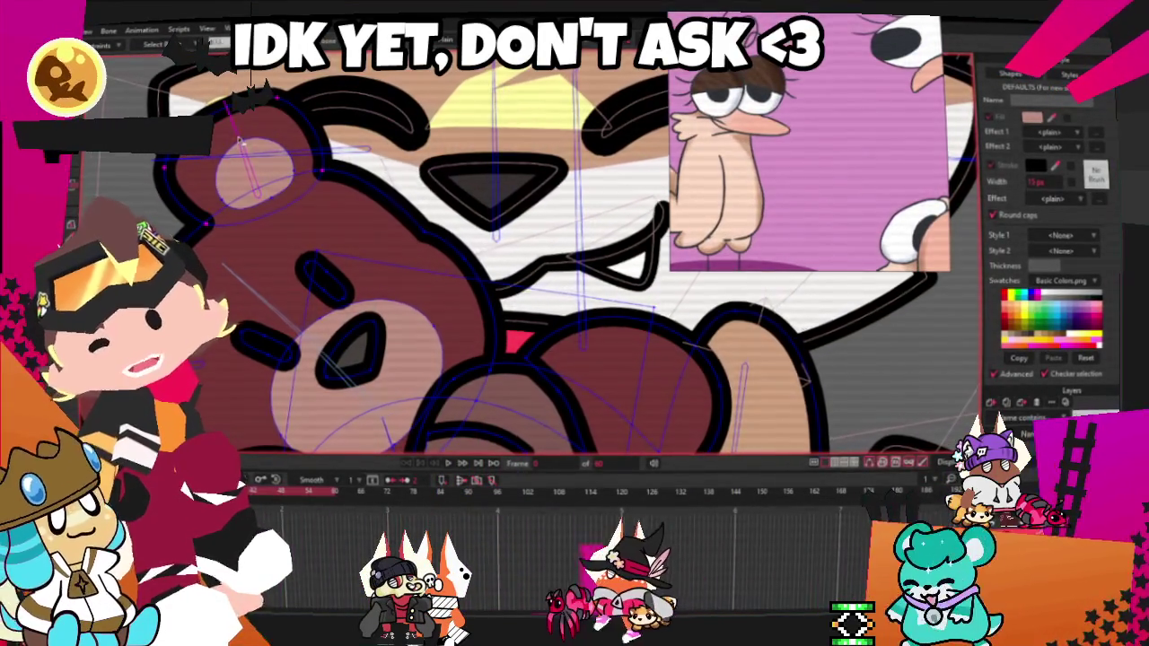
- Zoom around the bear's head to inspect the selected ear and face points
scroll(260, 166, up, 2)
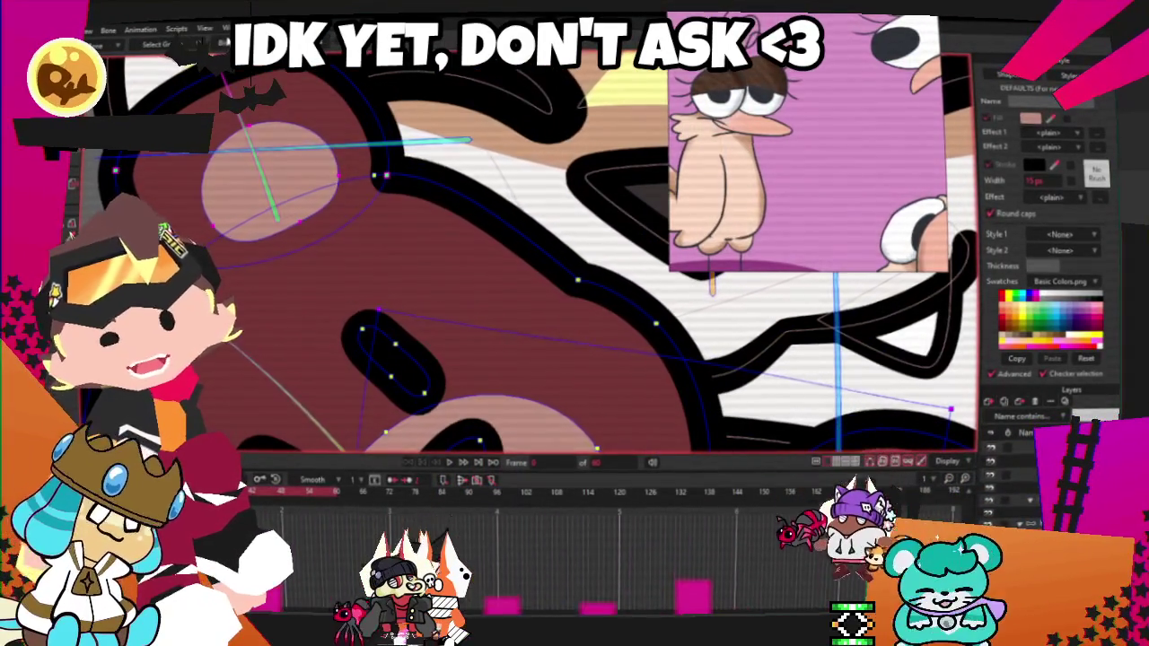
scroll(269, 233, down, 2)
scroll(269, 234, down, 2)
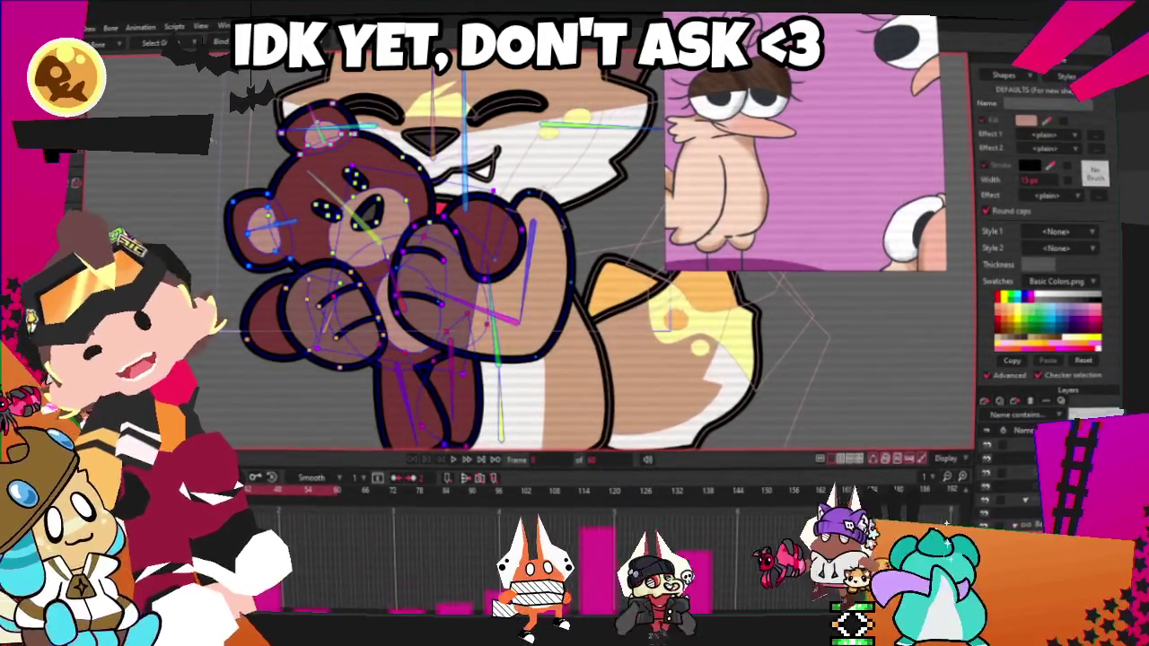
scroll(395, 340, up, 1)
scroll(395, 340, up, 2)
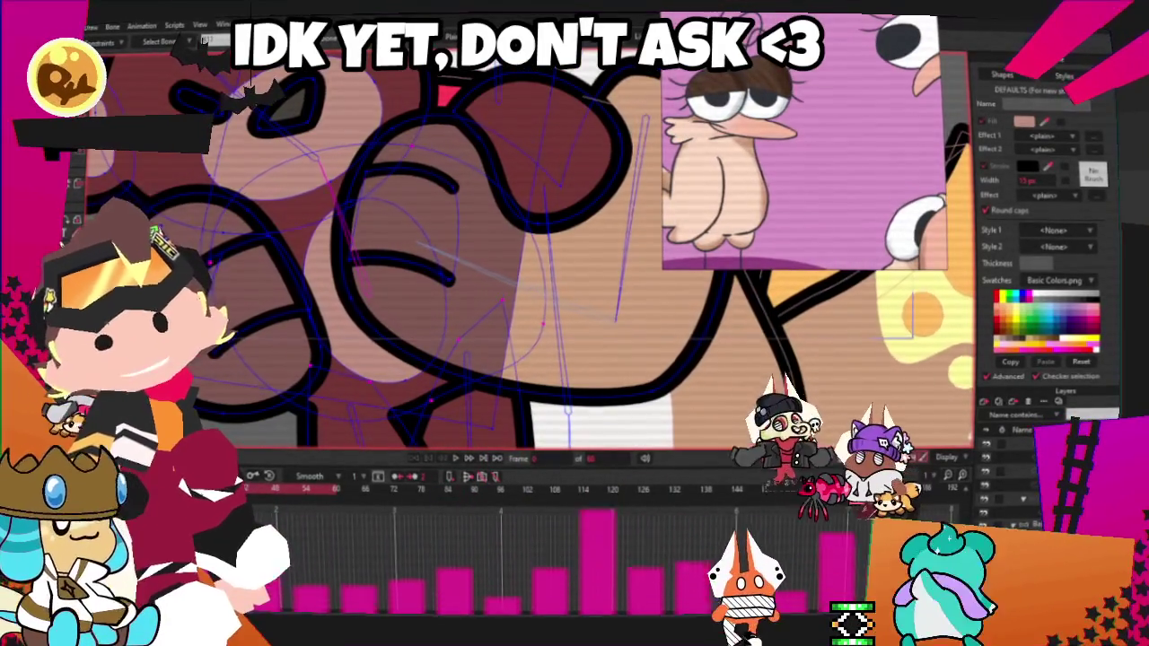
scroll(400, 311, up, 1)
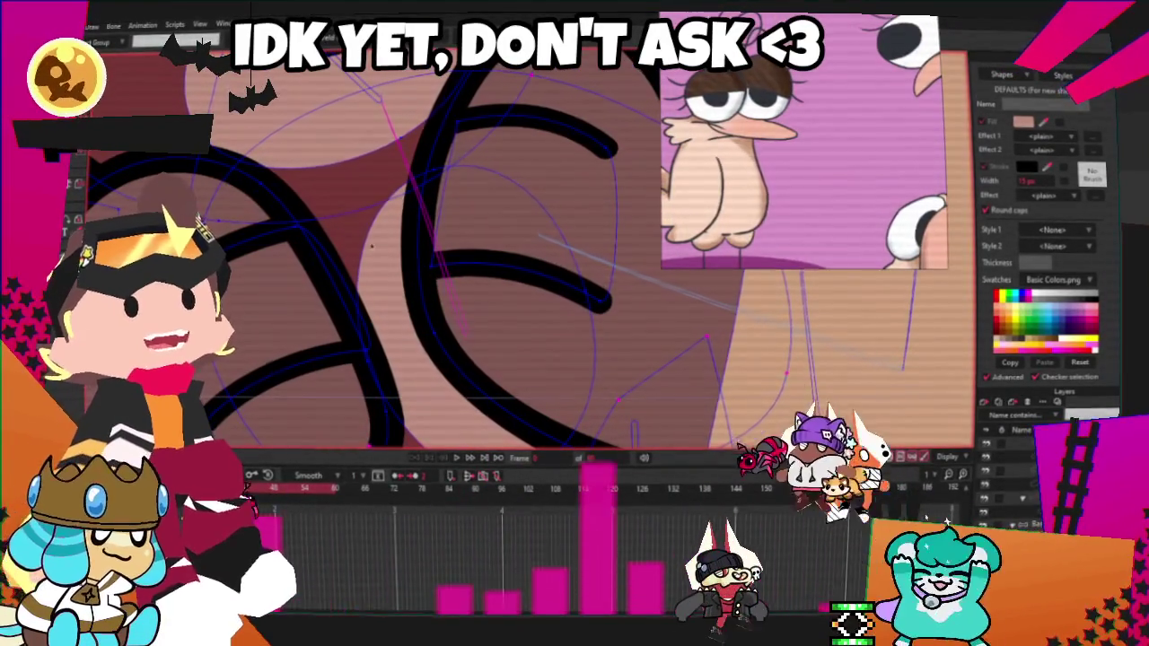
scroll(366, 236, up, 1)
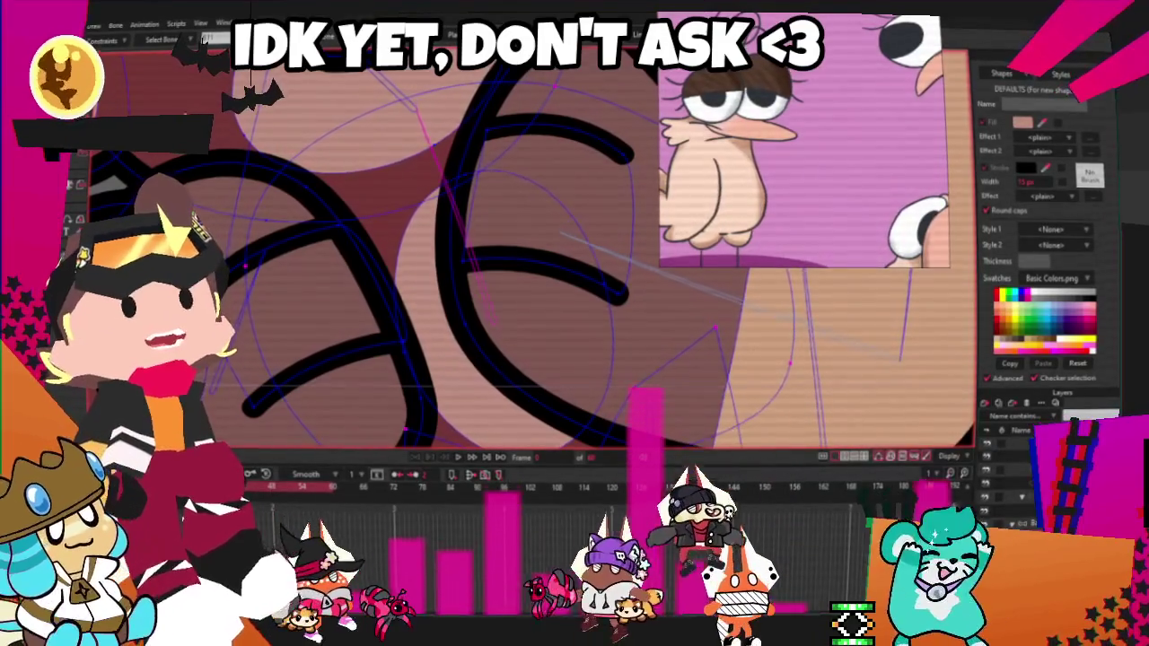
scroll(443, 328, up, 1)
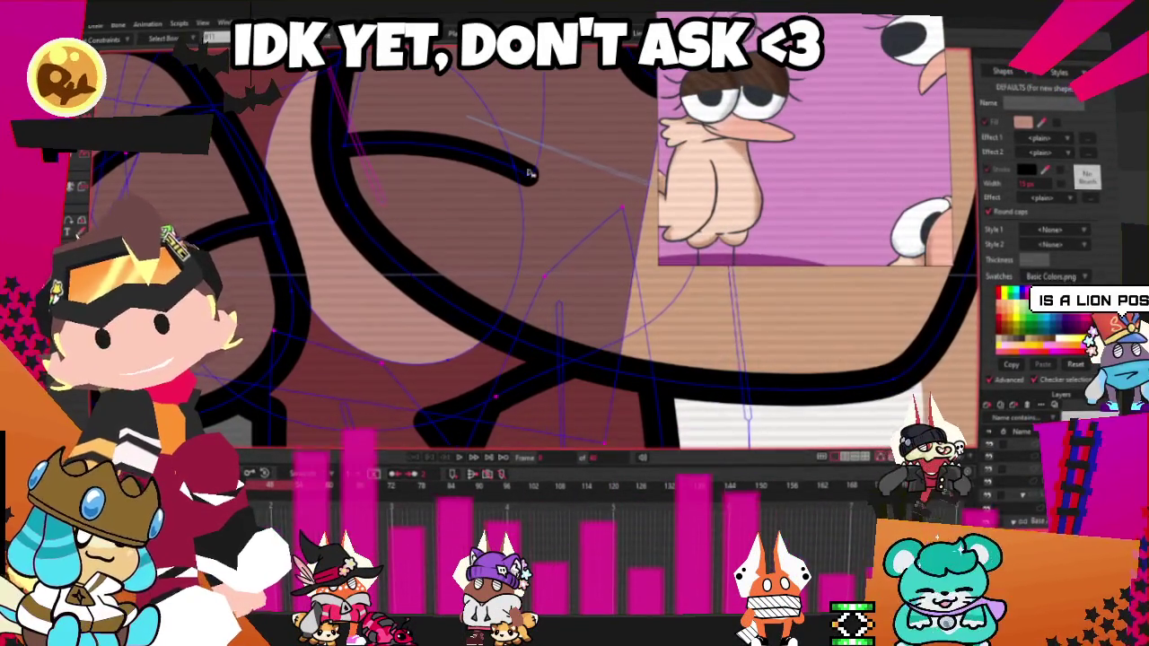
scroll(428, 182, down, 1)
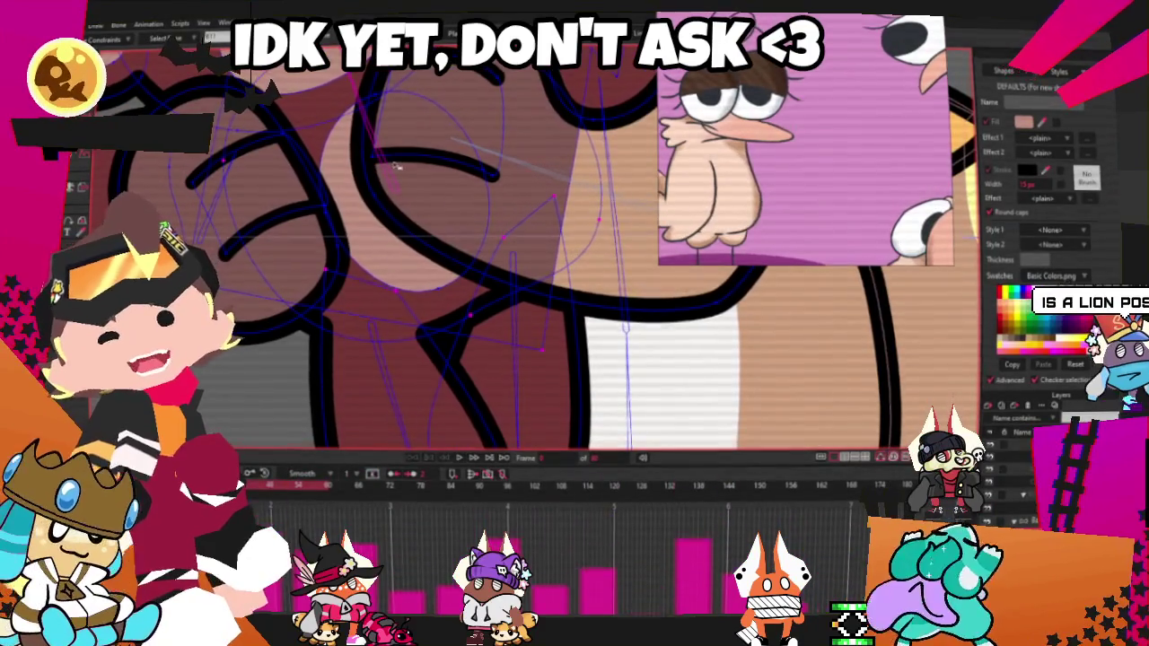
scroll(388, 178, down, 2)
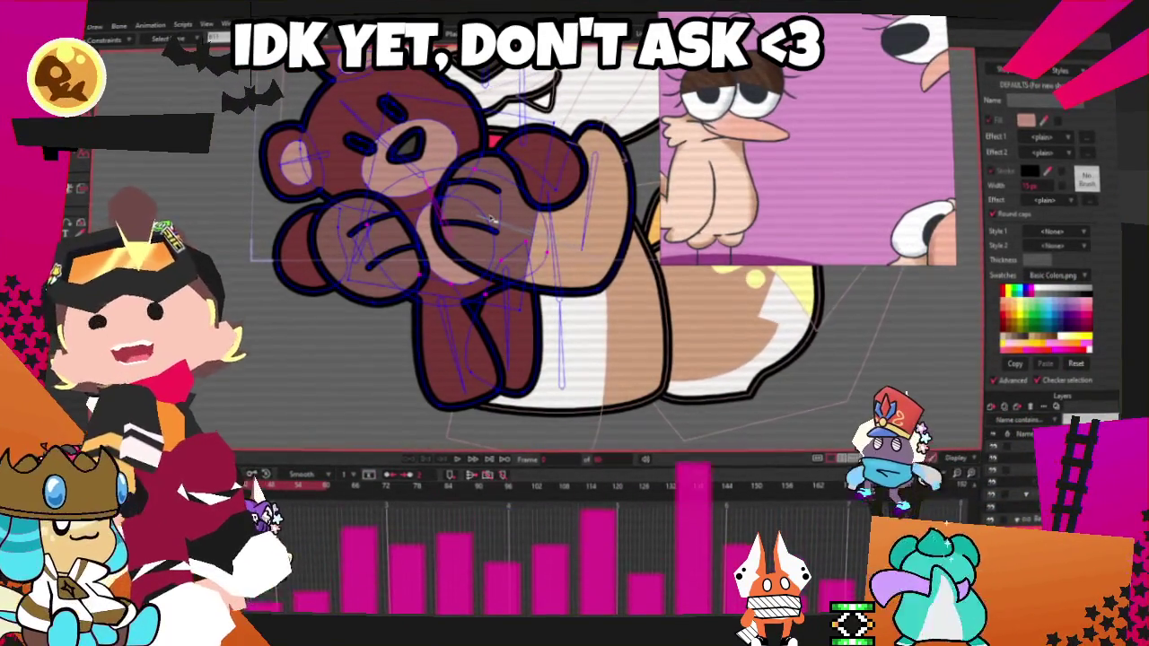
scroll(487, 248, up, 3)
scroll(488, 247, down, 1)
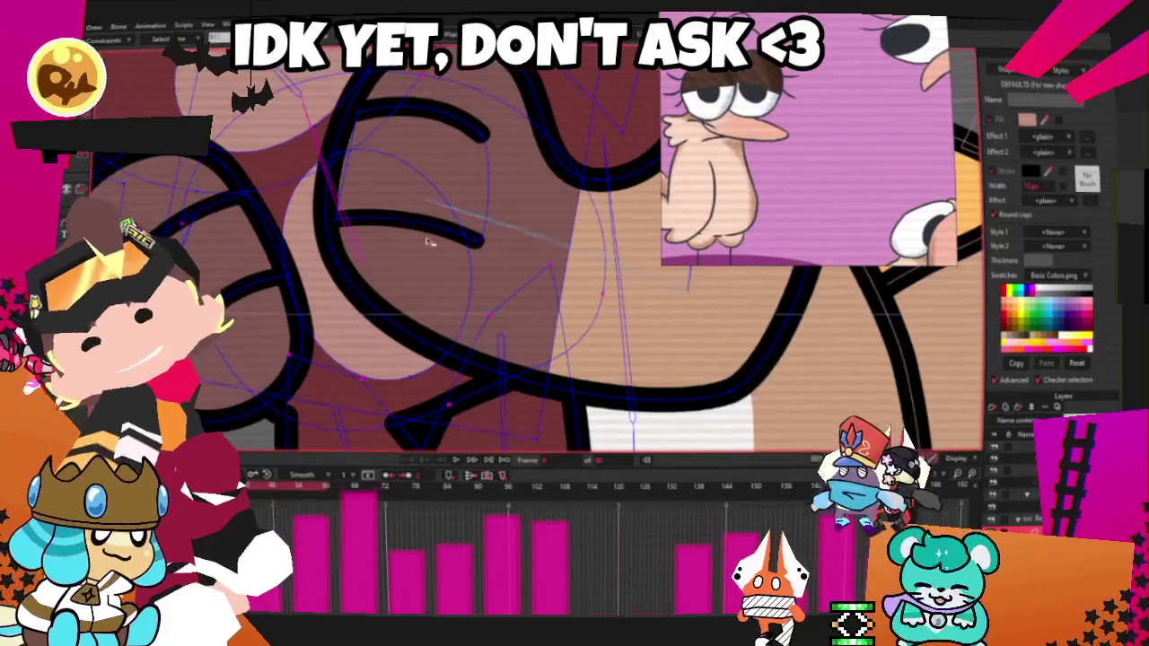
scroll(470, 353, up, 1)
scroll(471, 354, up, 1)
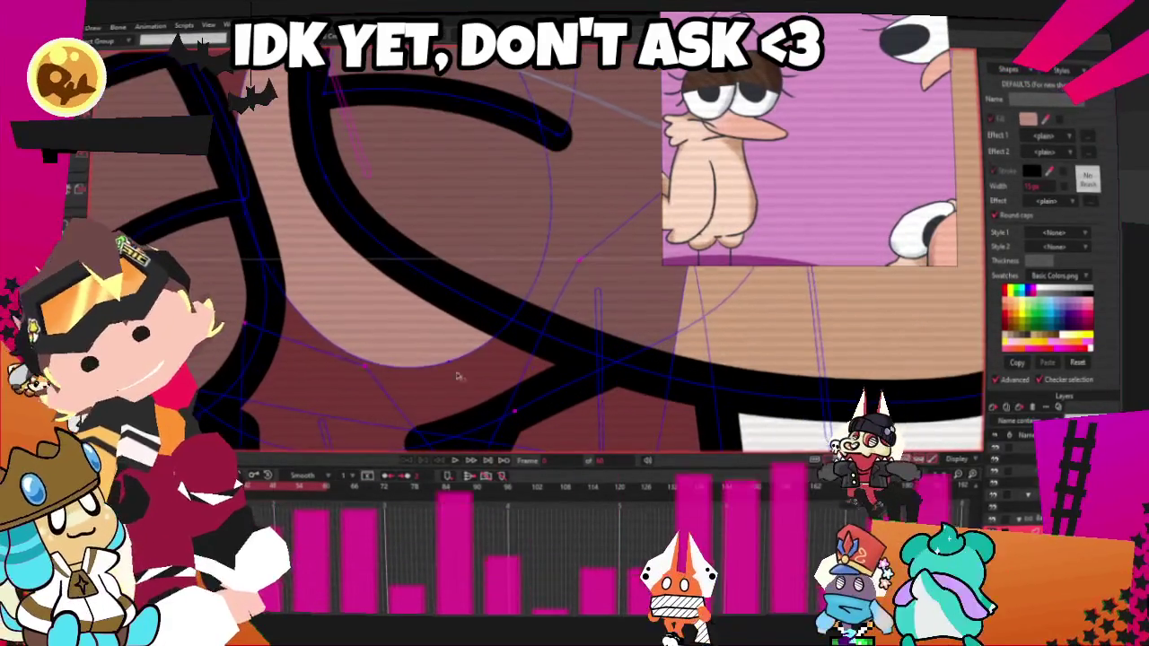
scroll(470, 356, down, 2)
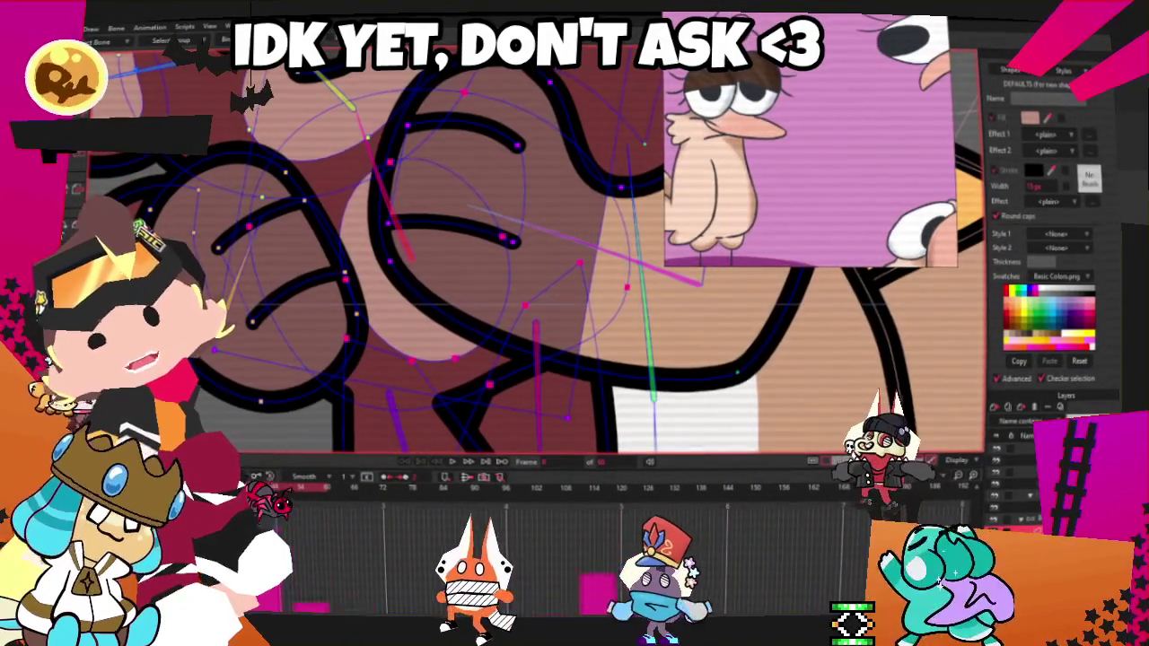
scroll(449, 251, down, 3)
scroll(449, 251, down, 1)
scroll(449, 251, up, 1)
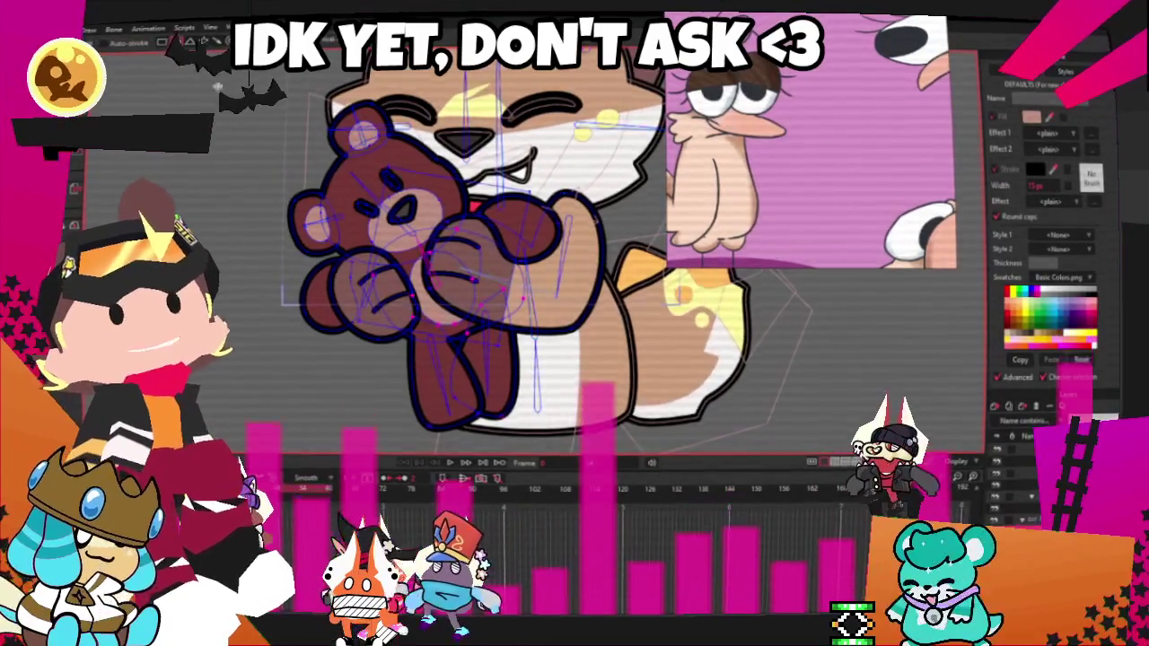
scroll(431, 269, up, 3)
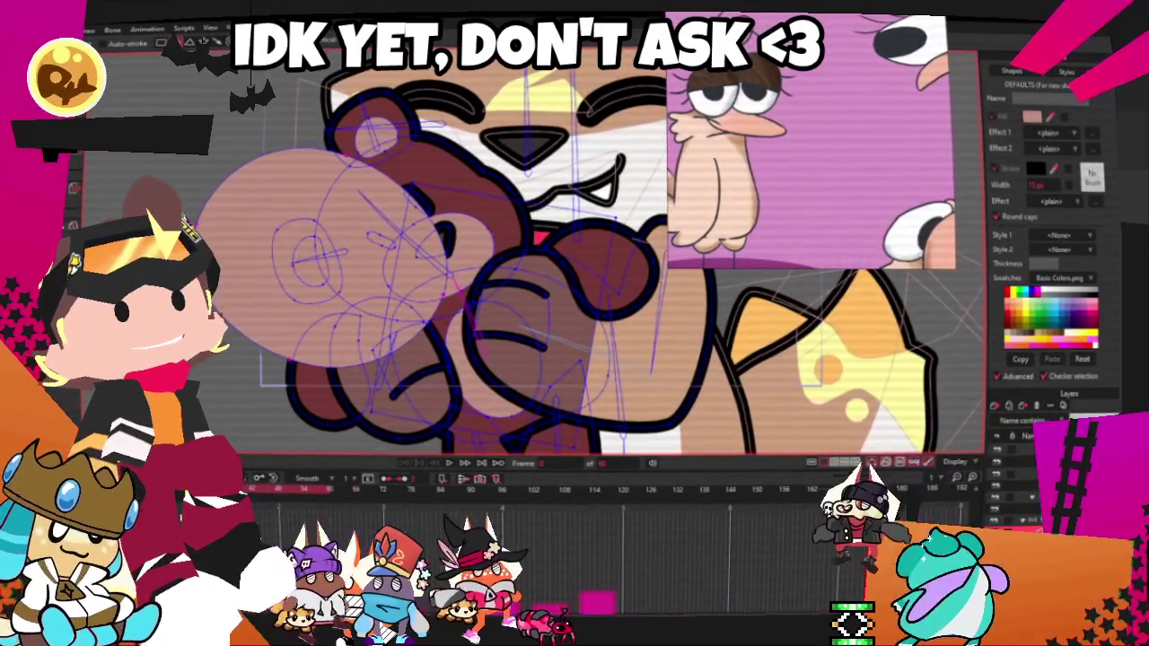
- Move the translucent pink circle behind the bear's head lines
click(307, 233)
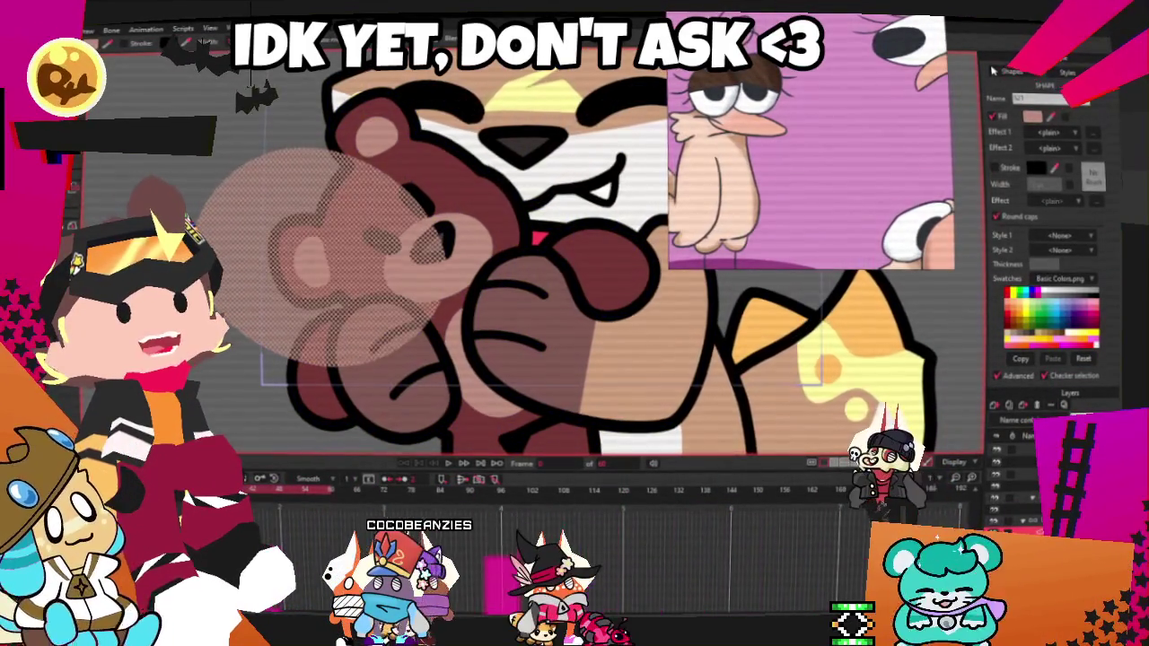
key(shift+Down)
click(102, 205)
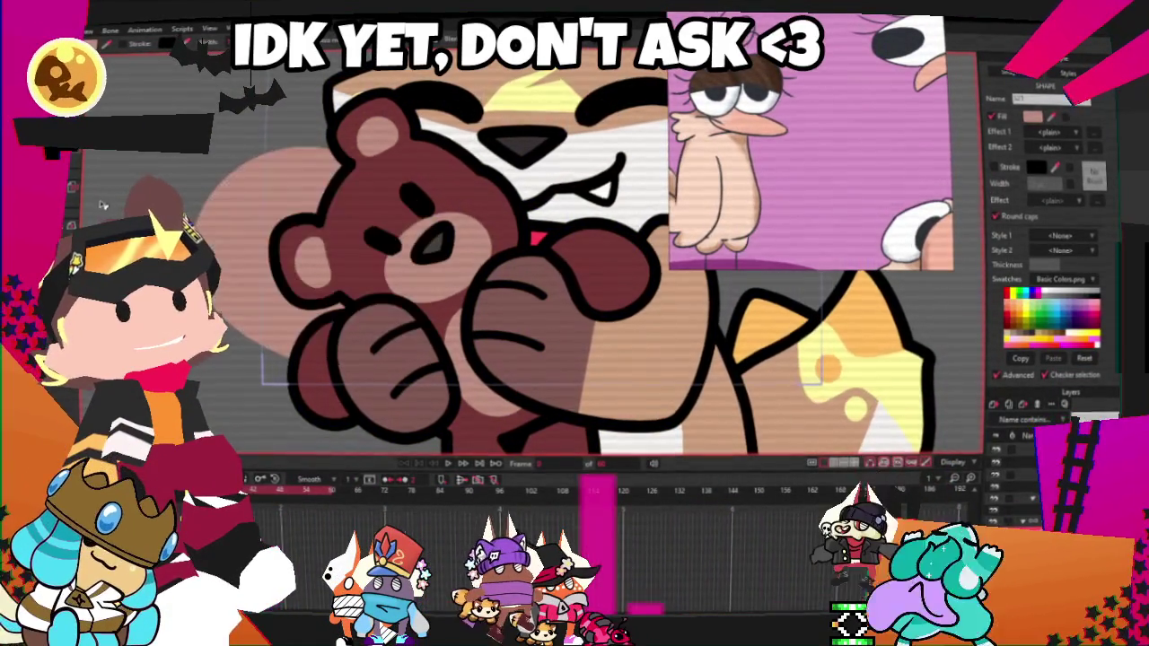
- Play the animation to preview the cat hugging the bear
scroll(308, 174, up, 2)
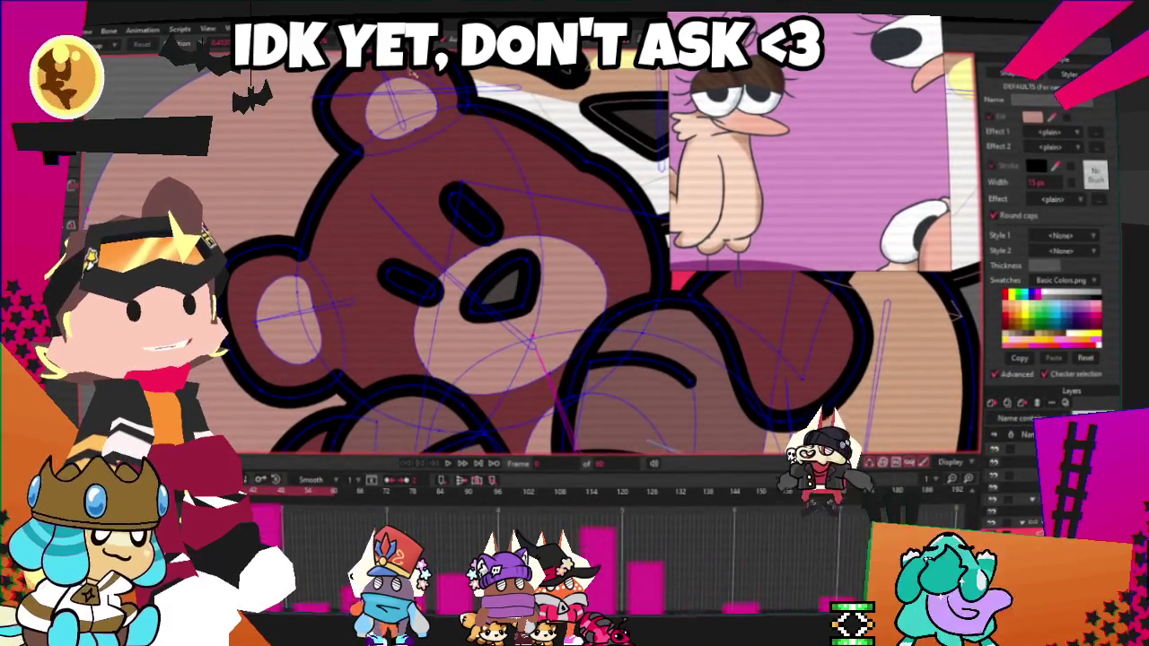
scroll(256, 171, down, 3)
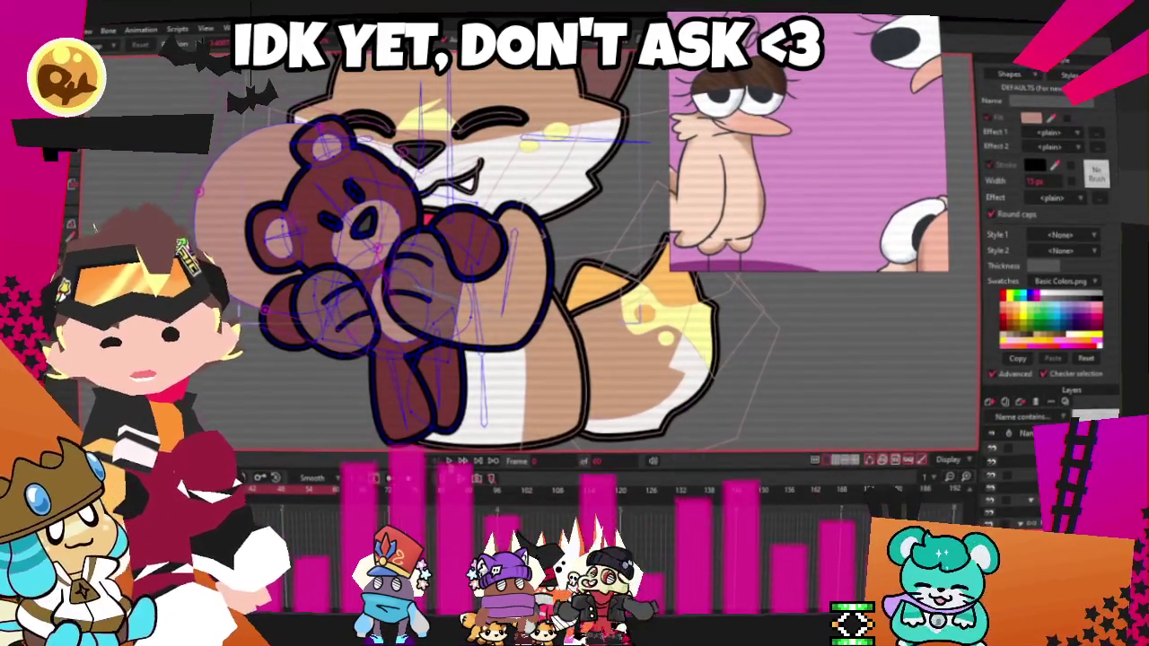
click(451, 460)
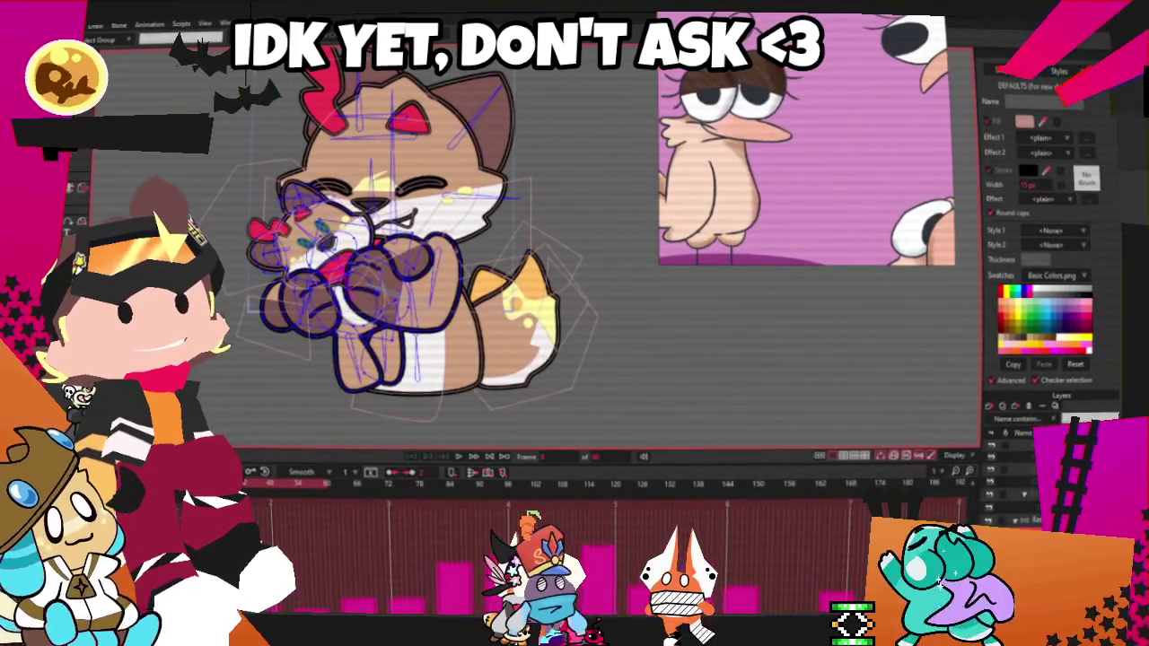
click(268, 230)
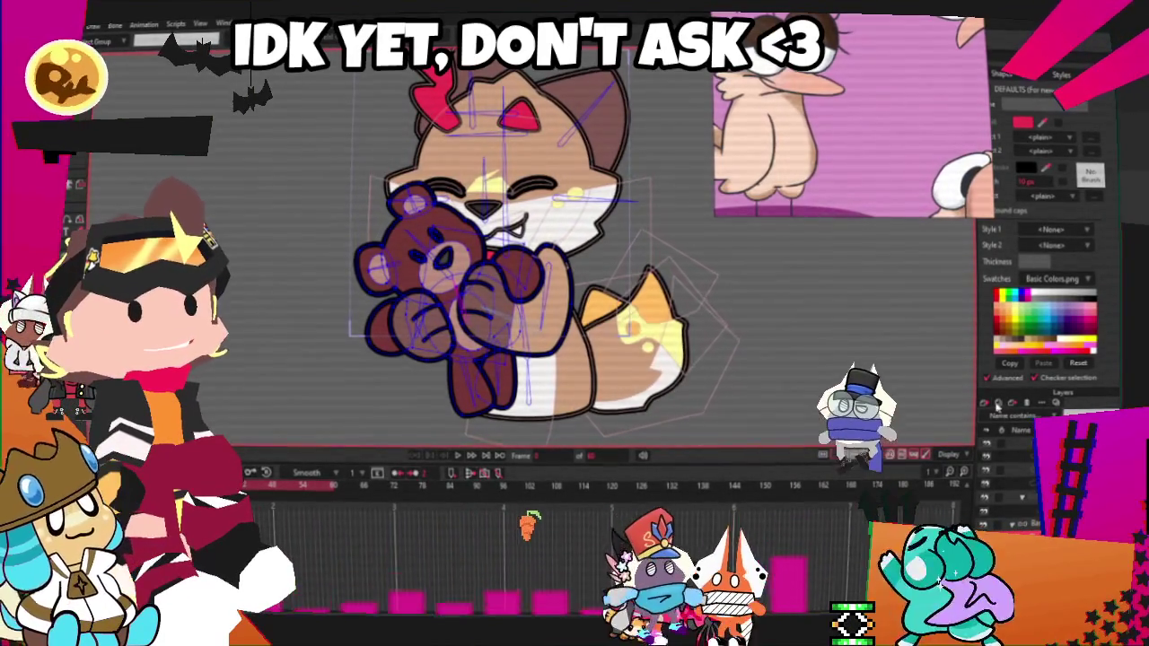
scroll(449, 244, up, 1)
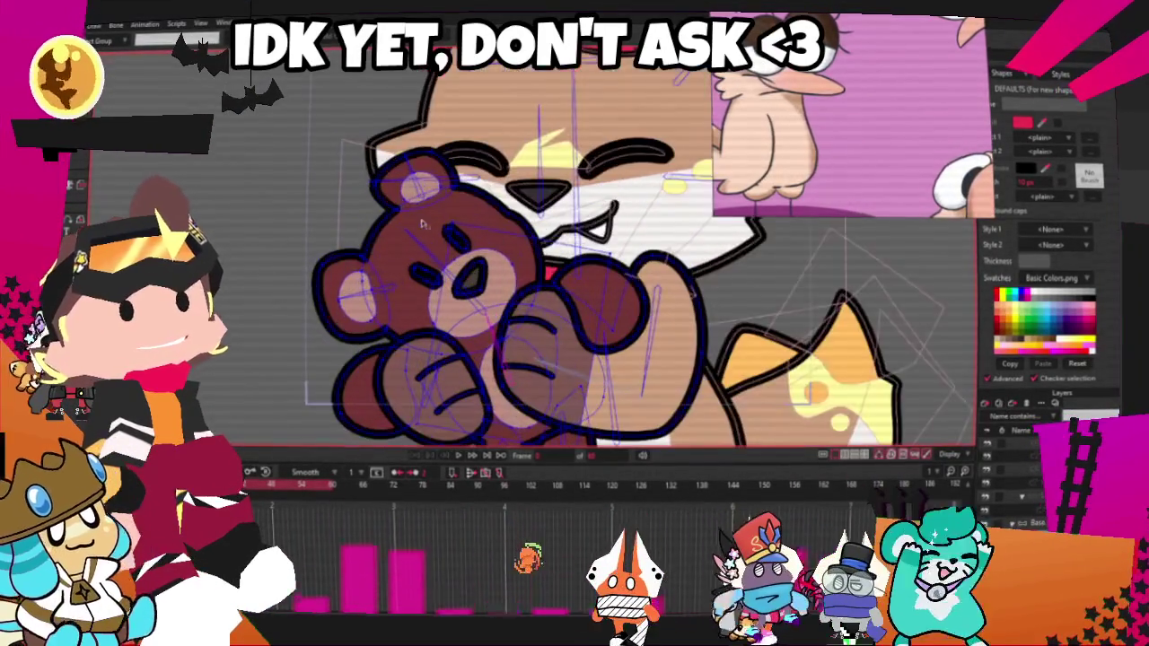
scroll(449, 244, up, 1)
key(Delete)
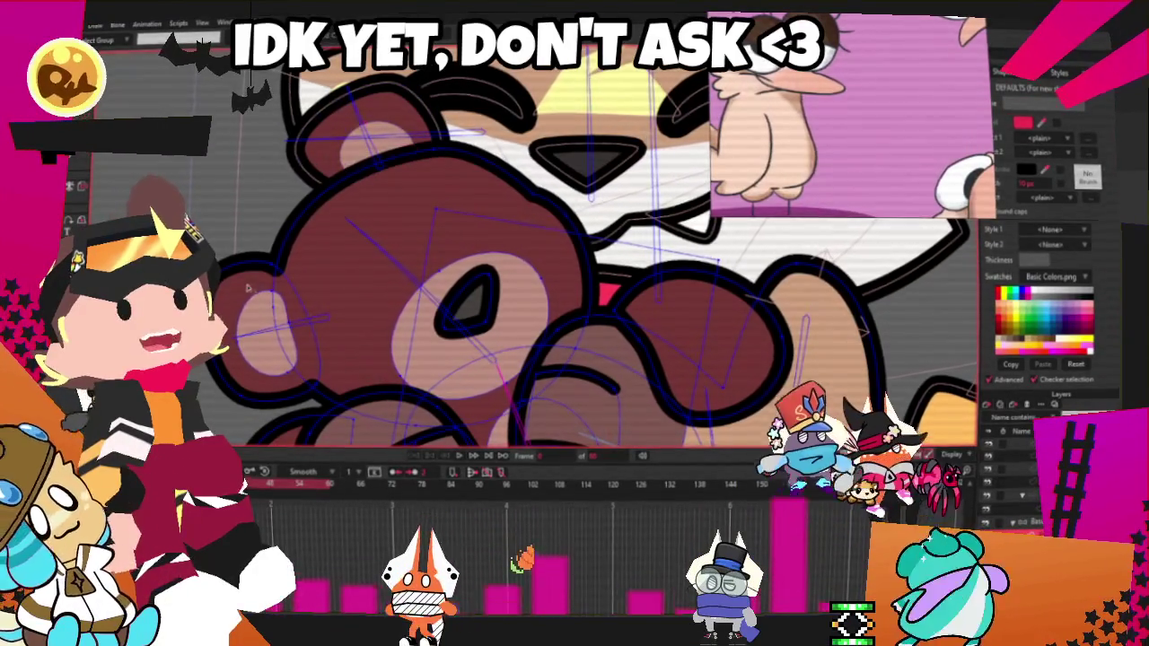
key(Delete)
mouse_move(638, 306)
mouse_down()
mouse_move(509, 280)
mouse_move(446, 99)
mouse_up()
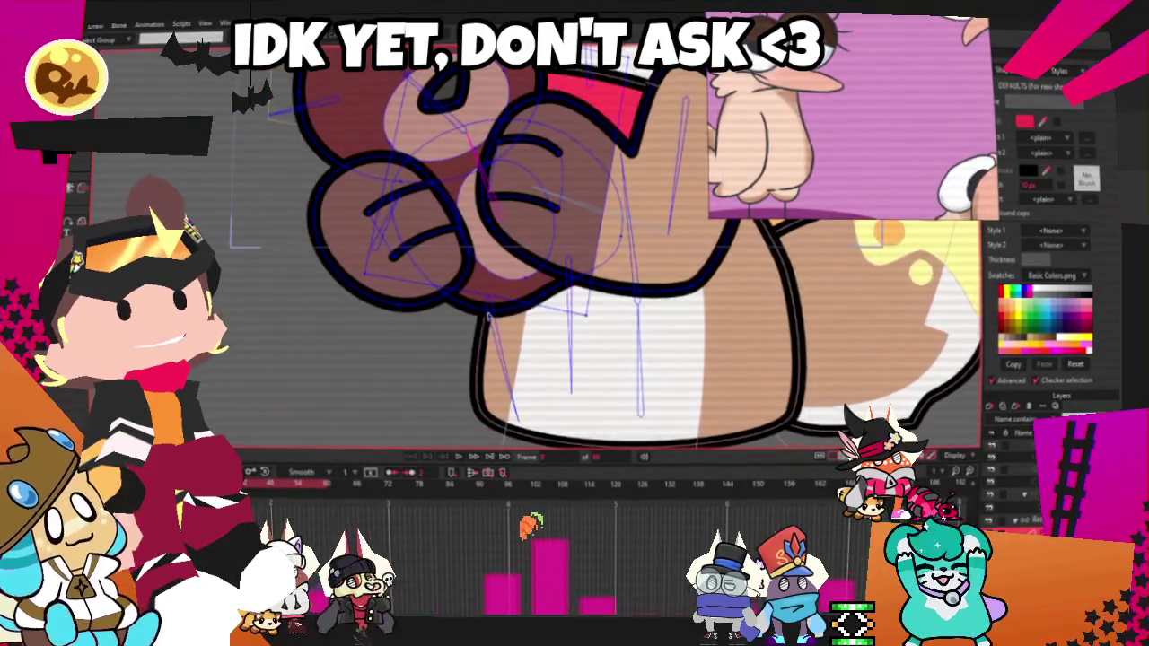
scroll(539, 269, down, 3)
scroll(538, 270, up, 3)
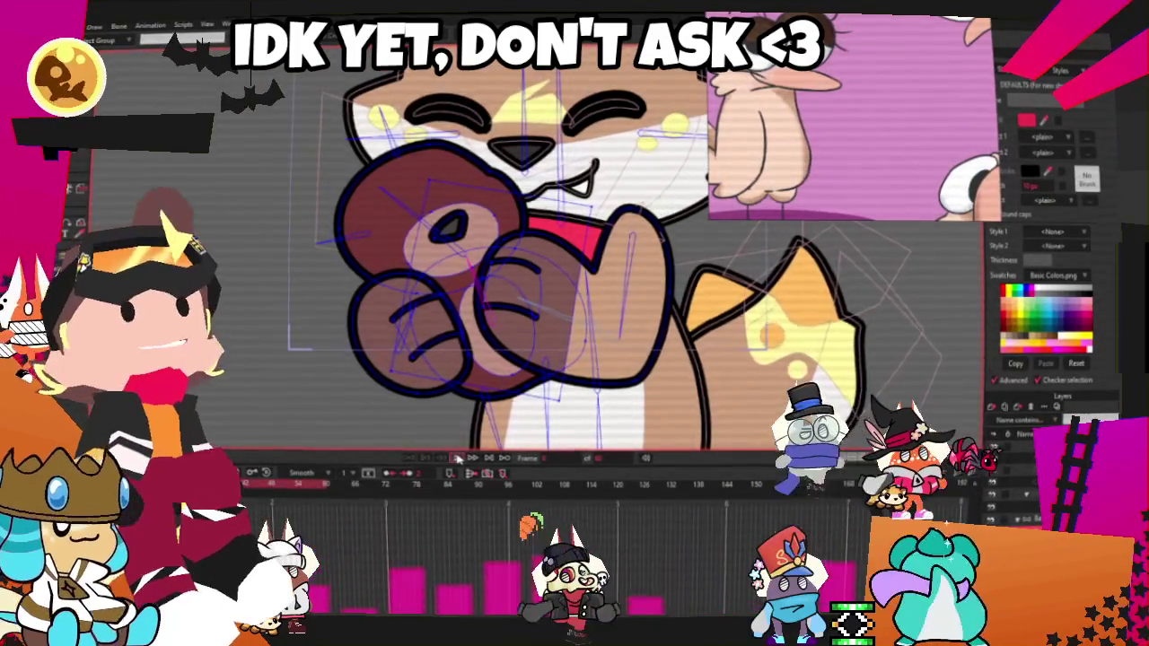
scroll(557, 314, down, 2)
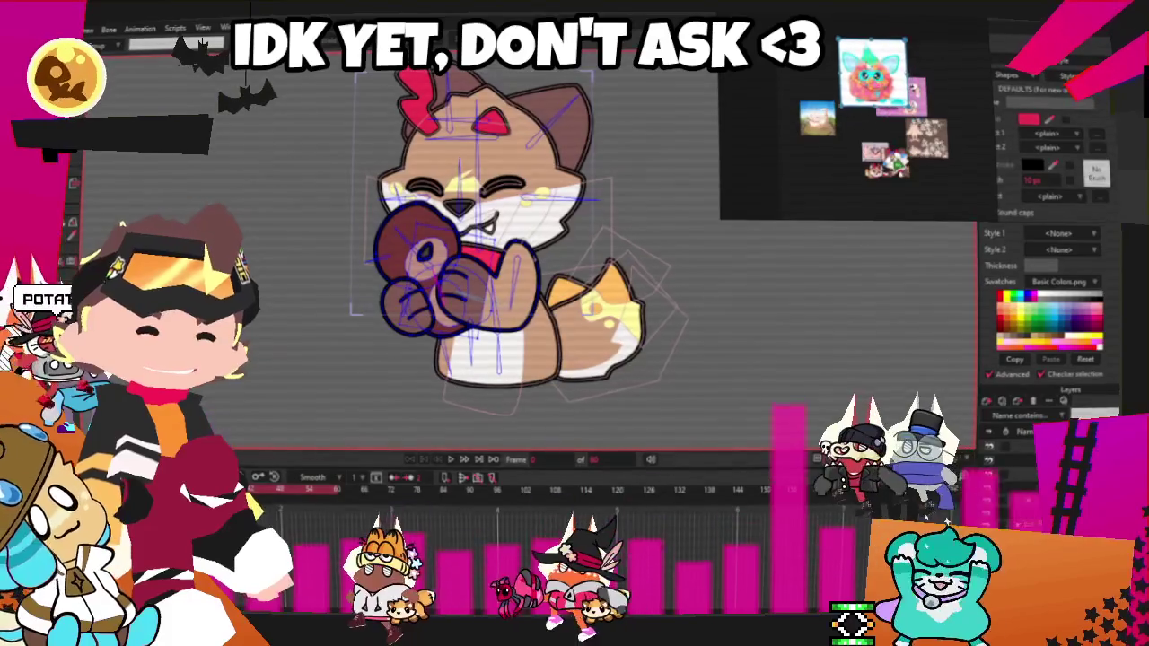
- Fill the bear's head shape with a pink-red colour
scroll(893, 97, up, 5)
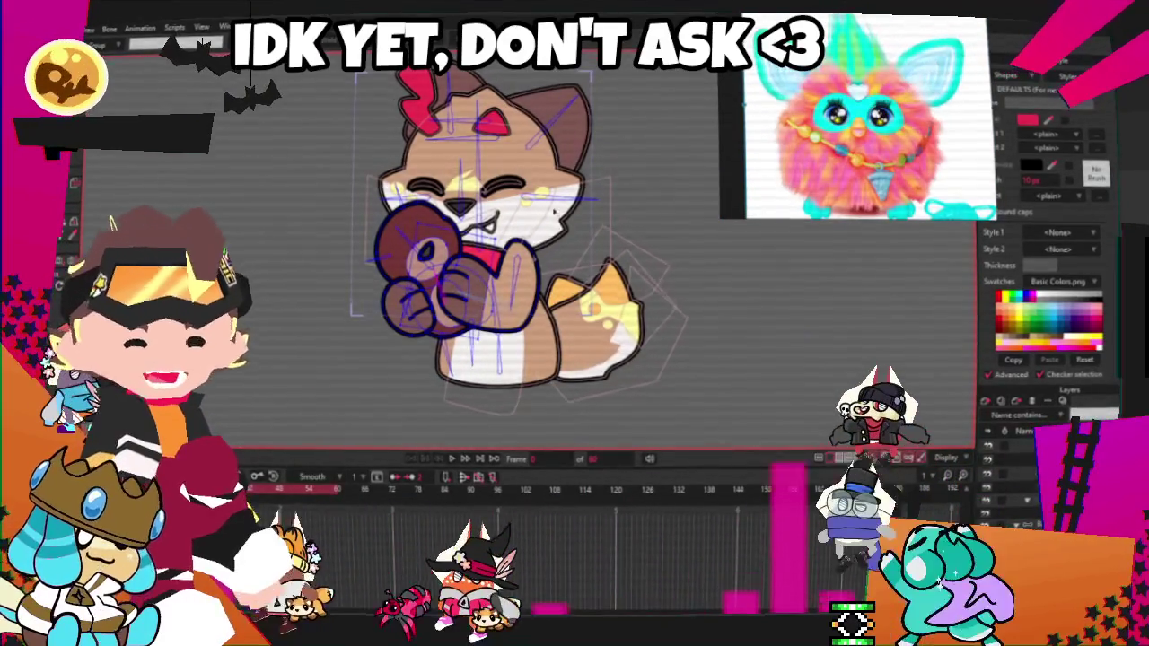
scroll(474, 206, up, 3)
scroll(475, 206, up, 2)
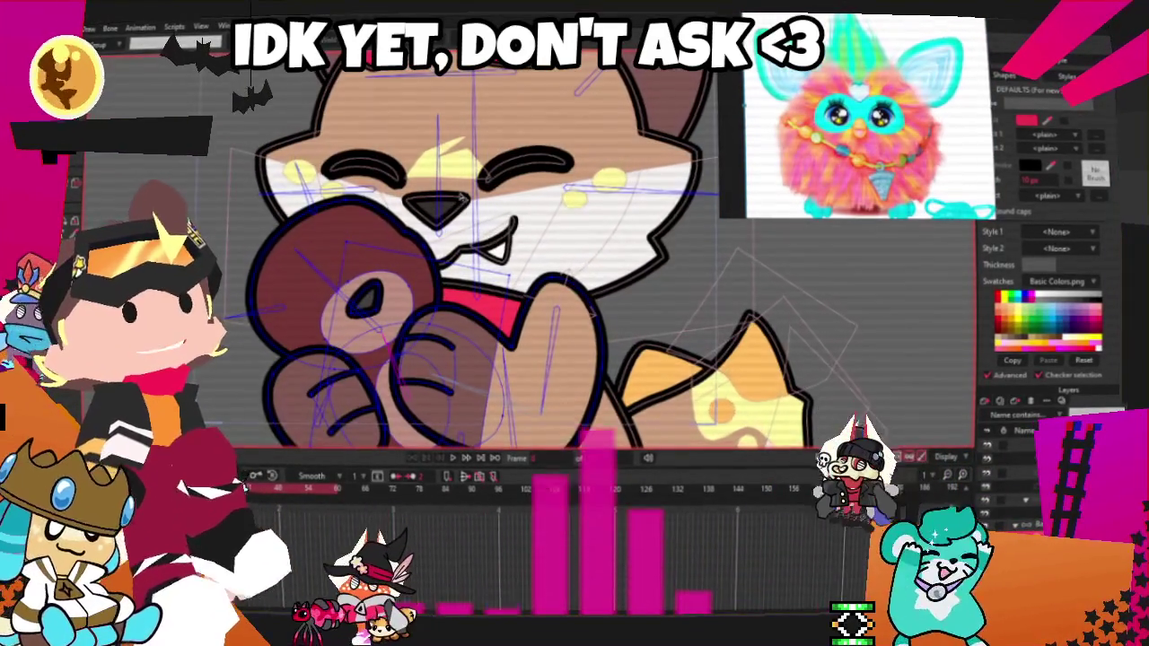
scroll(393, 297, up, 2)
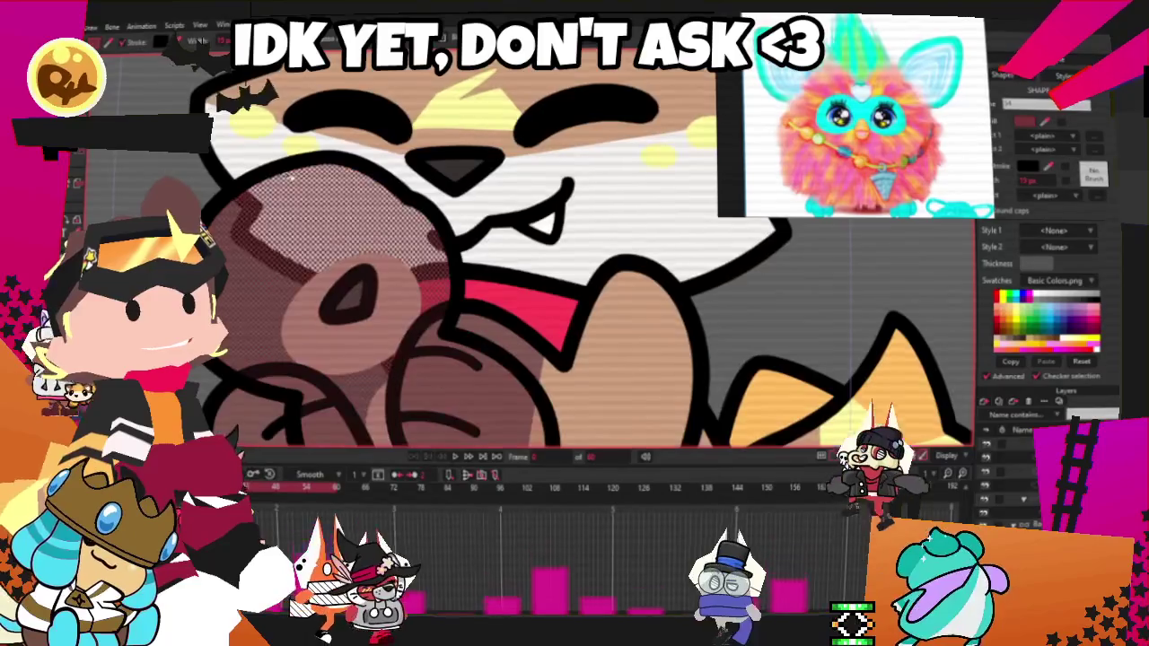
scroll(307, 189, down, 2)
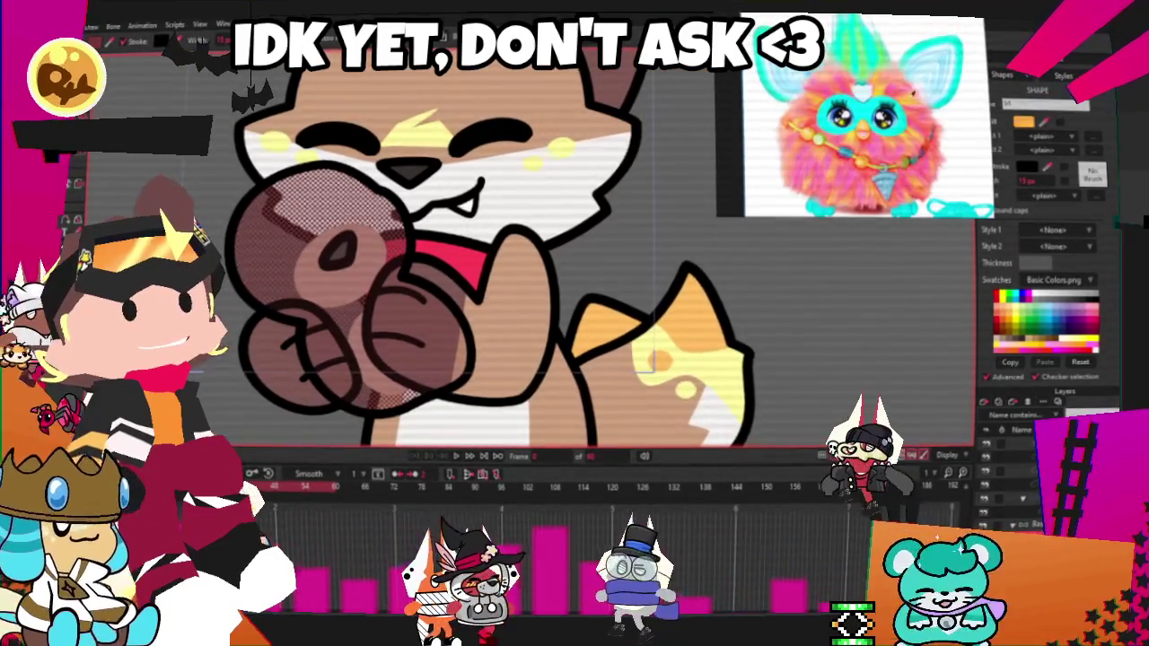
click(304, 288)
scroll(303, 287, up, 1)
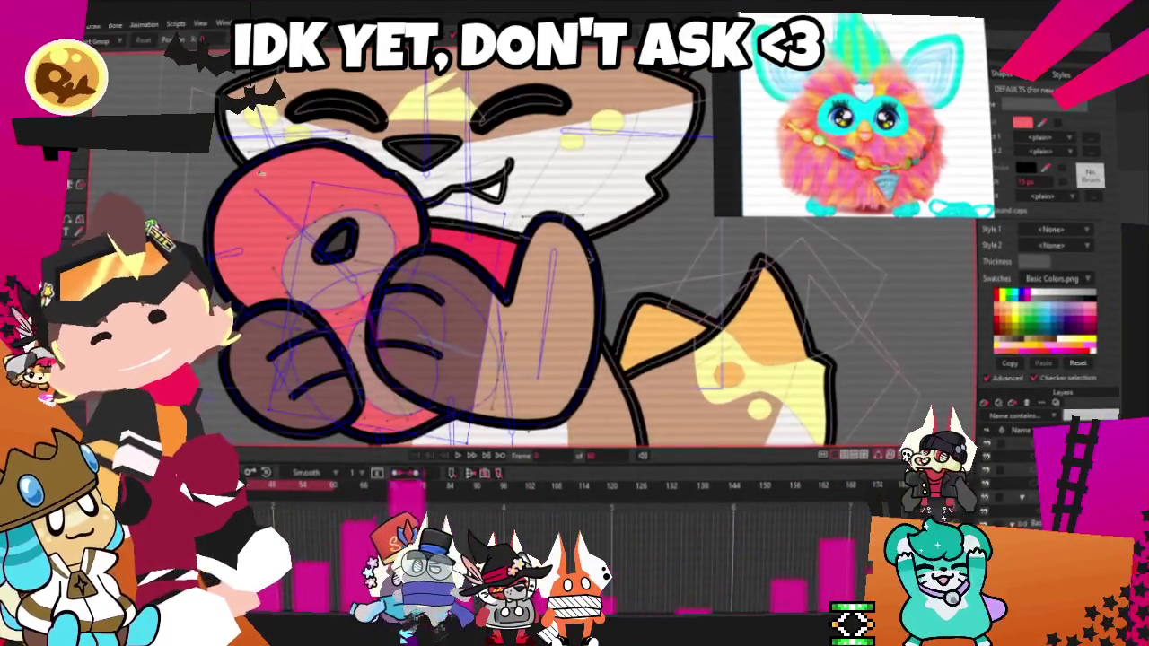
scroll(350, 235, up, 2)
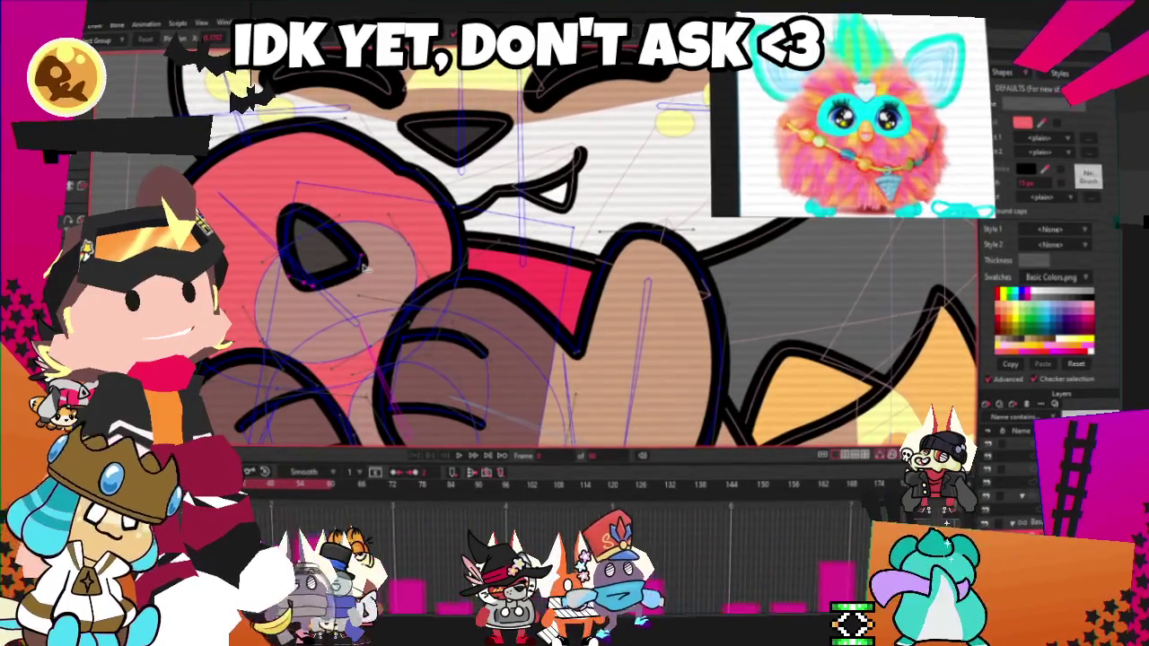
scroll(345, 251, down, 1)
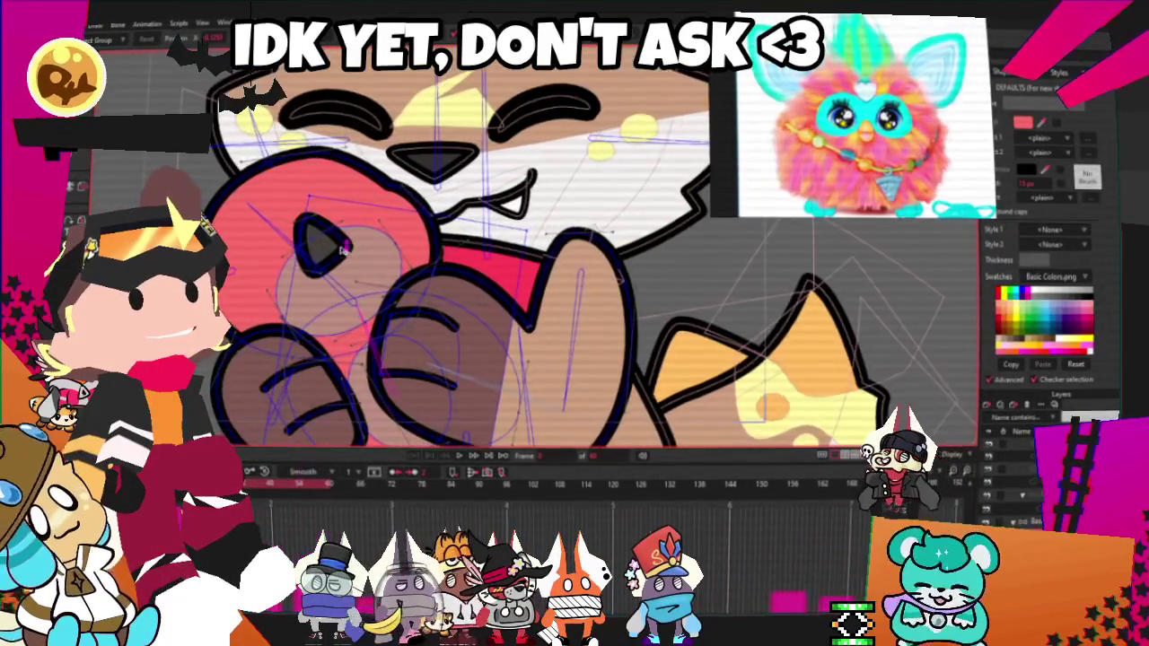
scroll(306, 221, down, 2)
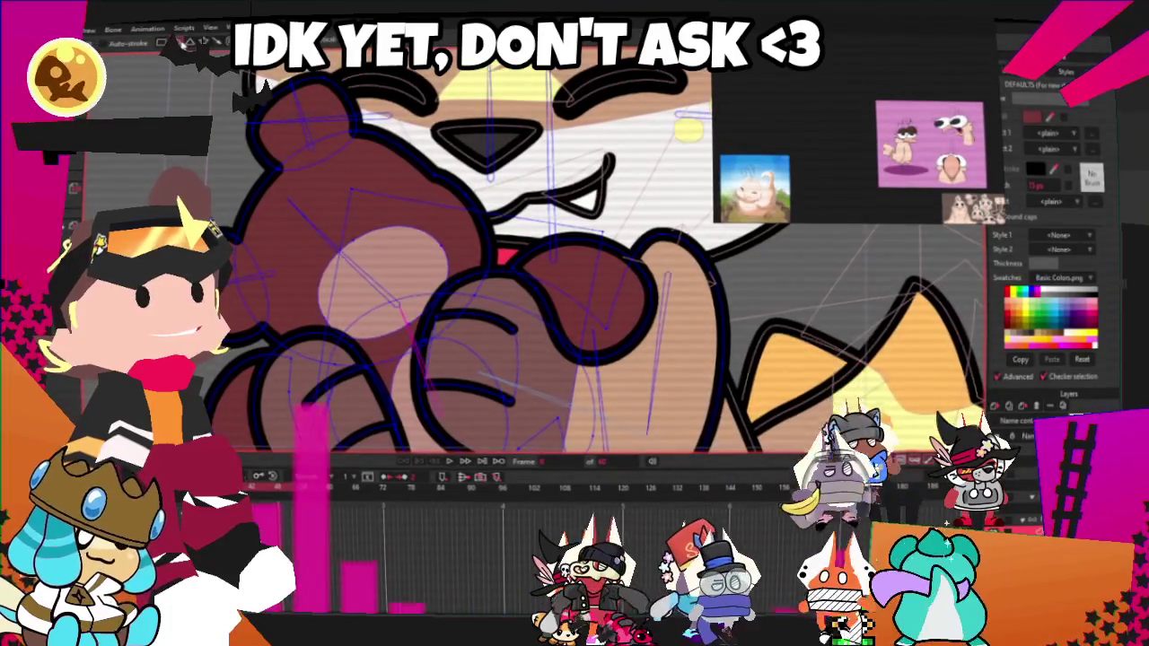
- Make the bear's eye white and nudge it slightly down and right
scroll(316, 234, up, 2)
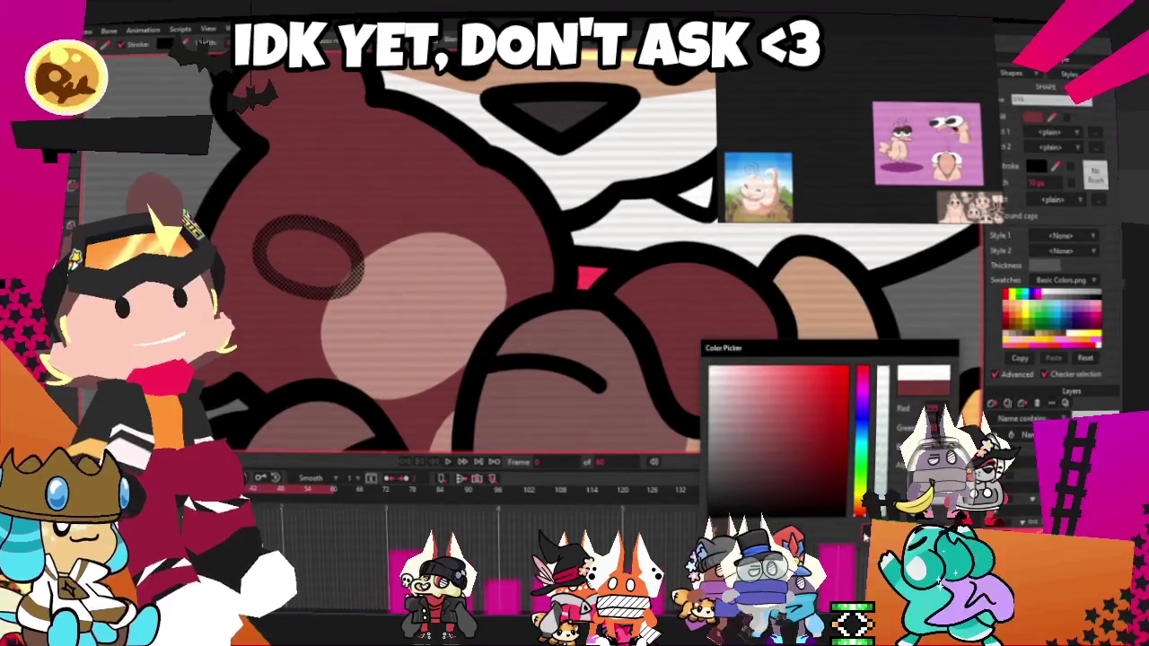
click(865, 534)
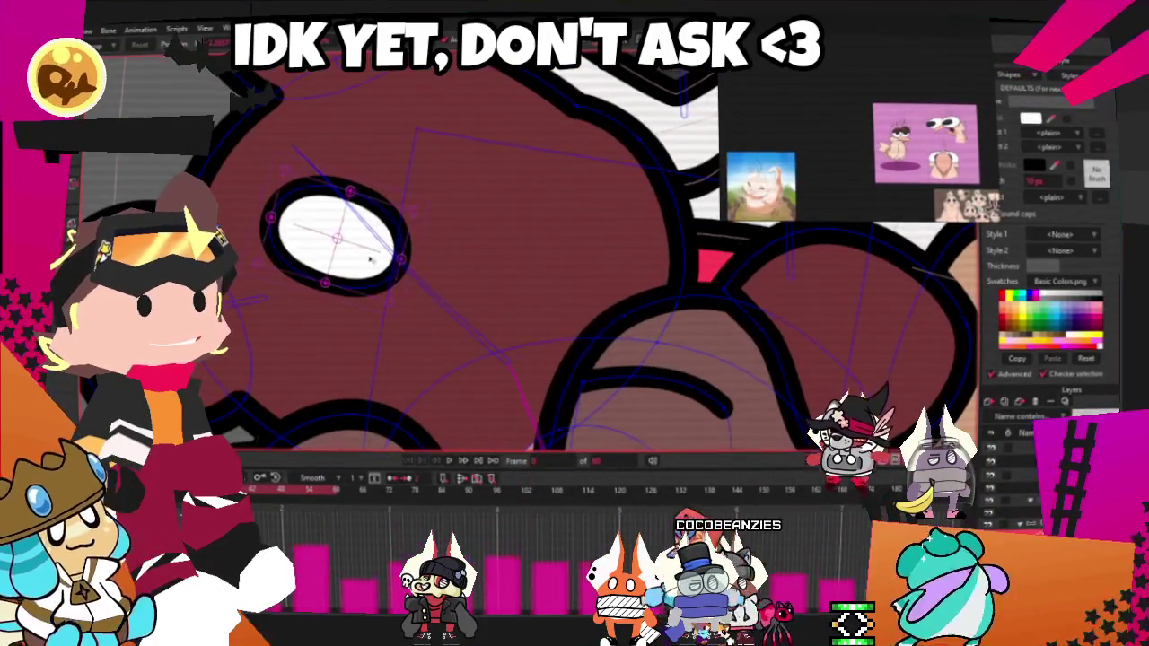
drag(357, 281, 417, 302)
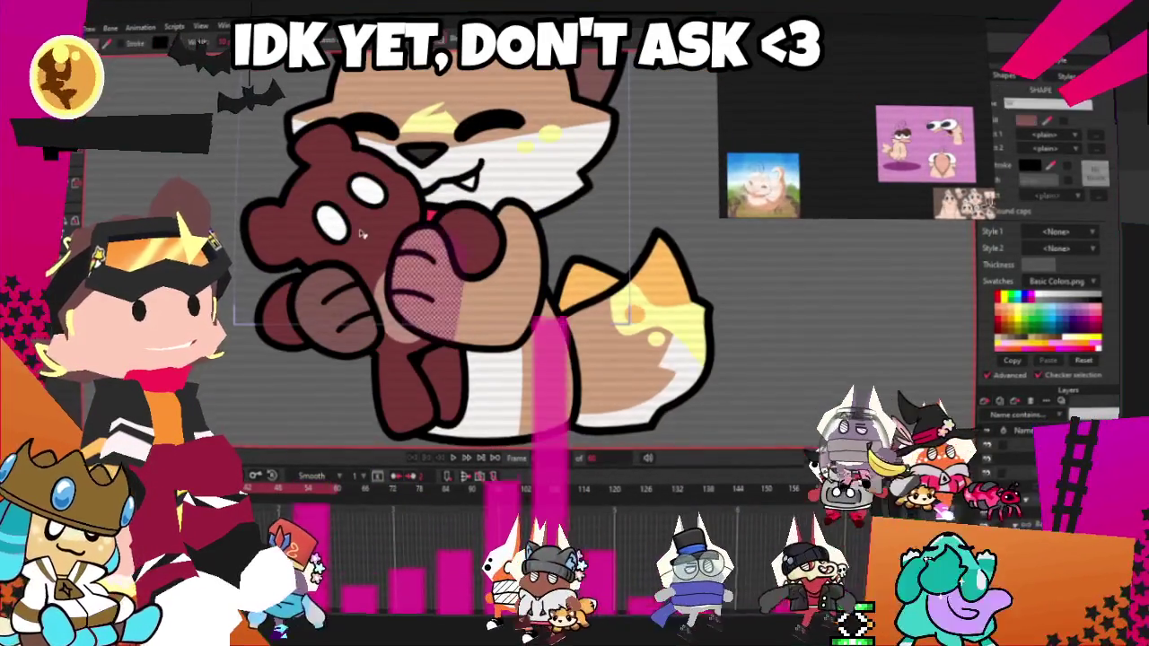
- Try a dark red fill on the bear's body, then undo it
scroll(316, 179, up, 2)
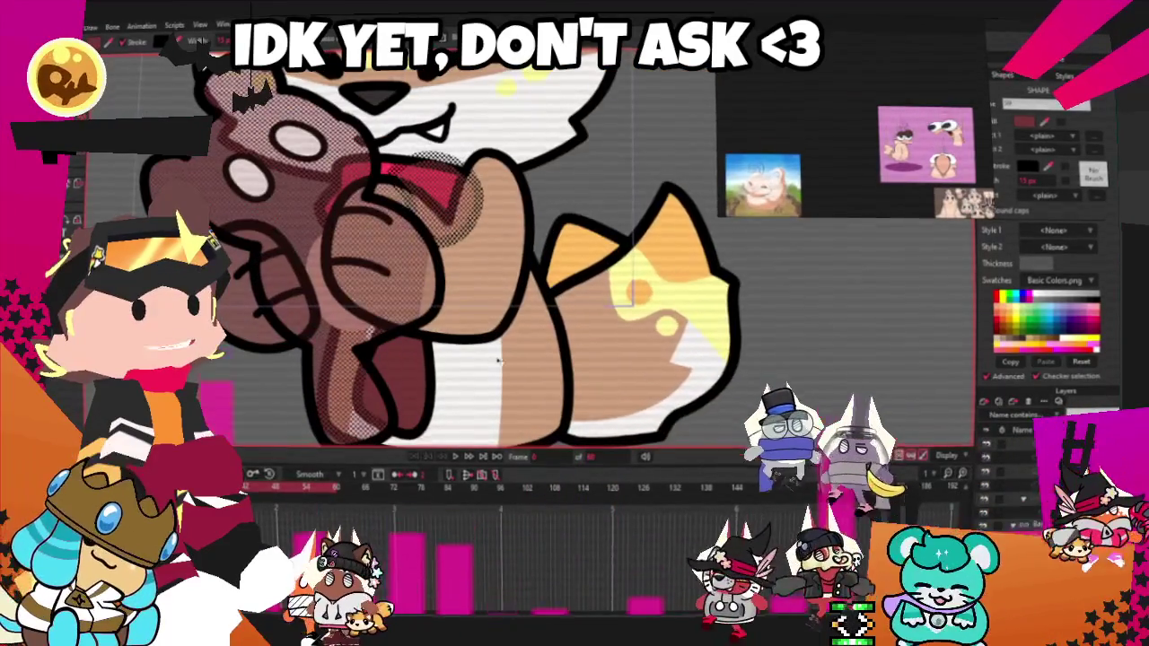
click(322, 415)
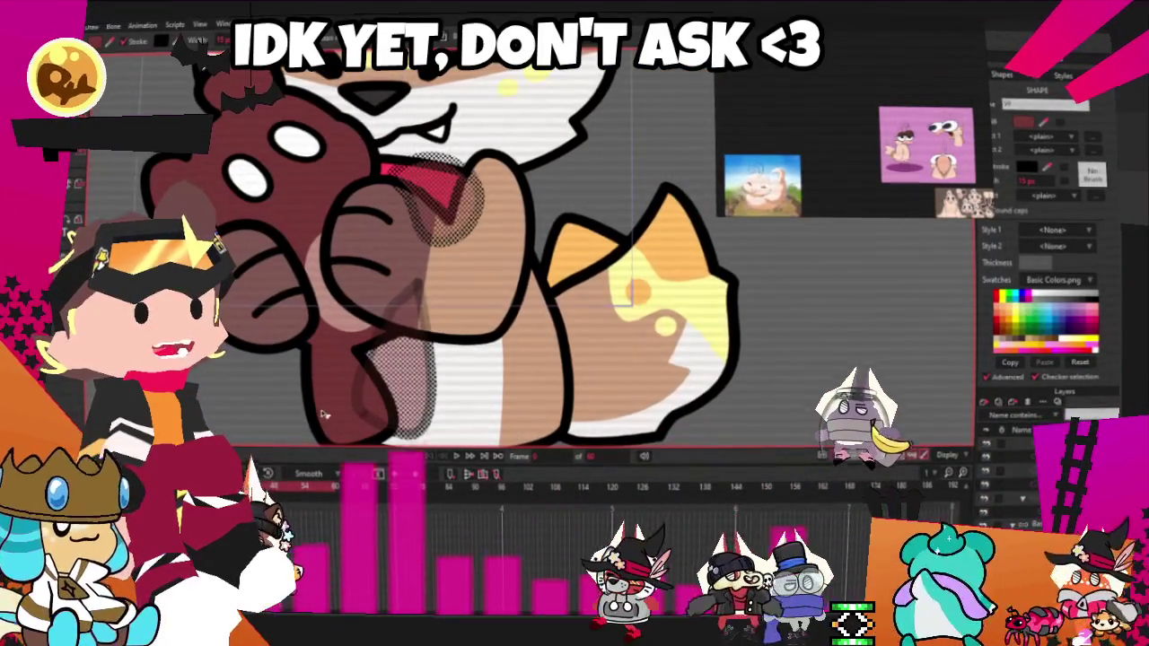
click(373, 233)
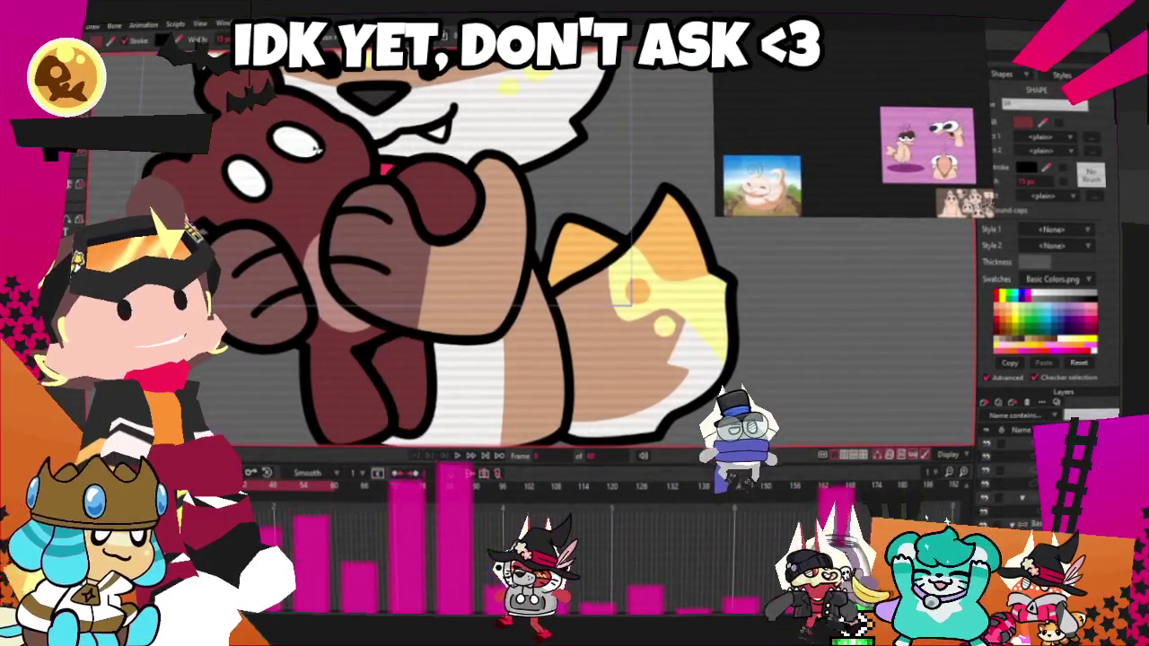
key(ctrl+z)
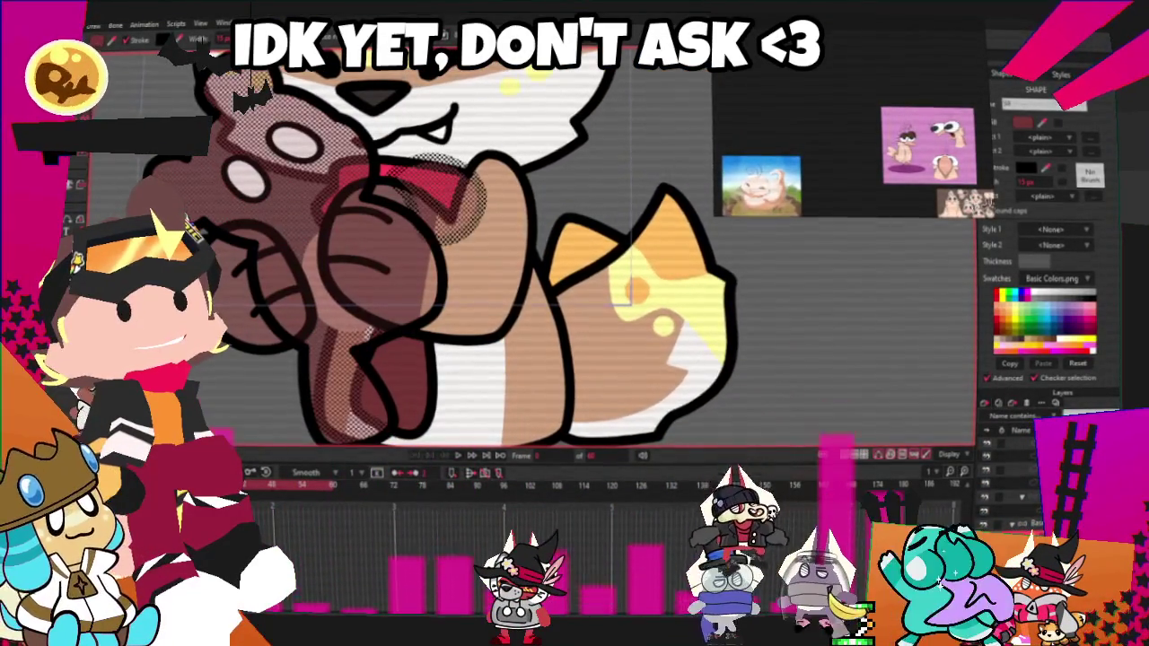
key(ctrl+z)
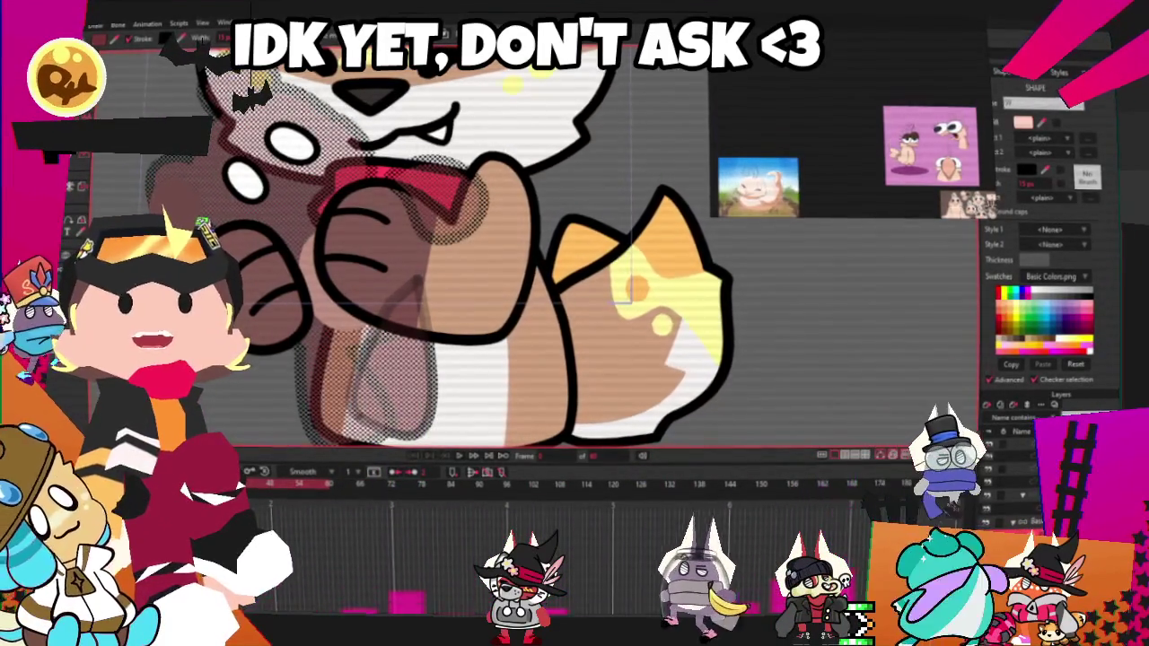
key(ctrl+shift+z)
key(ctrl+z)
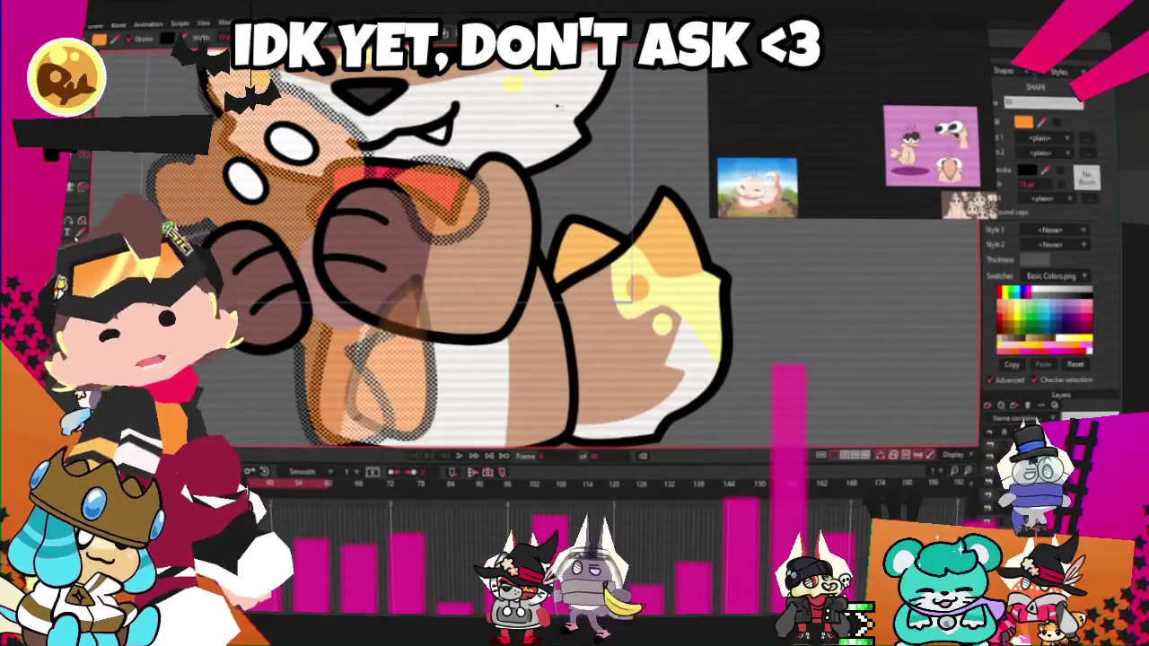
key(ctrl+shift+z)
- Set the bear's fill to bright orange and deselect its shapes
scroll(818, 277, down, 5)
scroll(382, 187, up, 5)
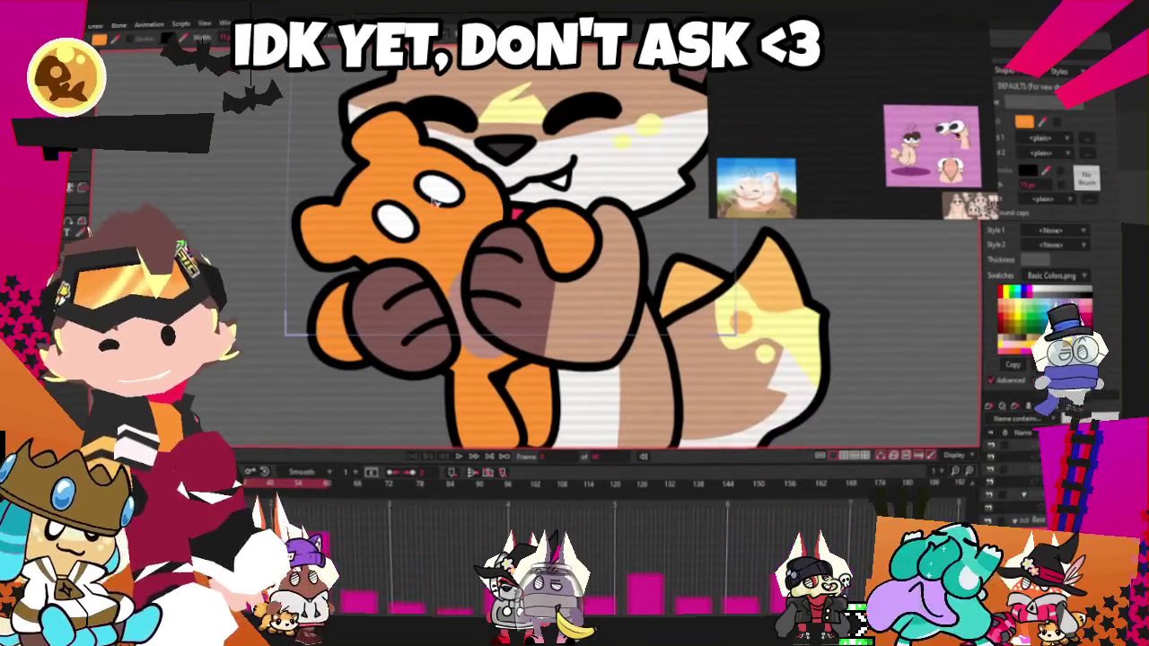
click(1028, 124)
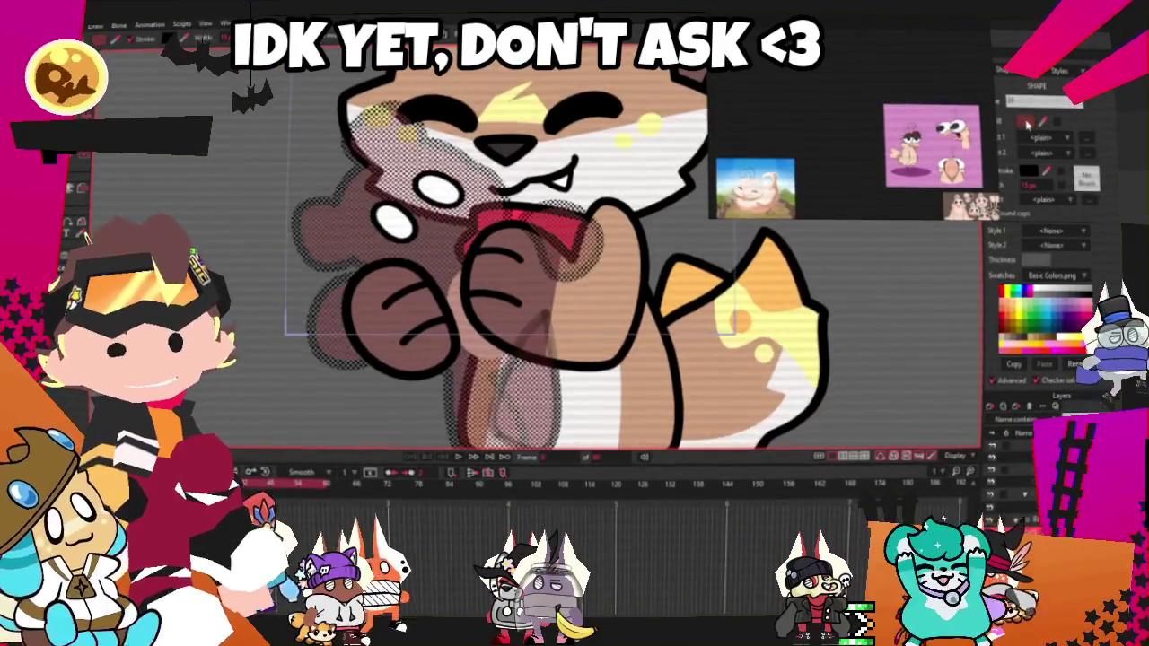
mouse_move(870, 377)
mouse_down()
mouse_move(871, 395)
mouse_move(834, 413)
mouse_move(819, 395)
mouse_move(825, 382)
mouse_up()
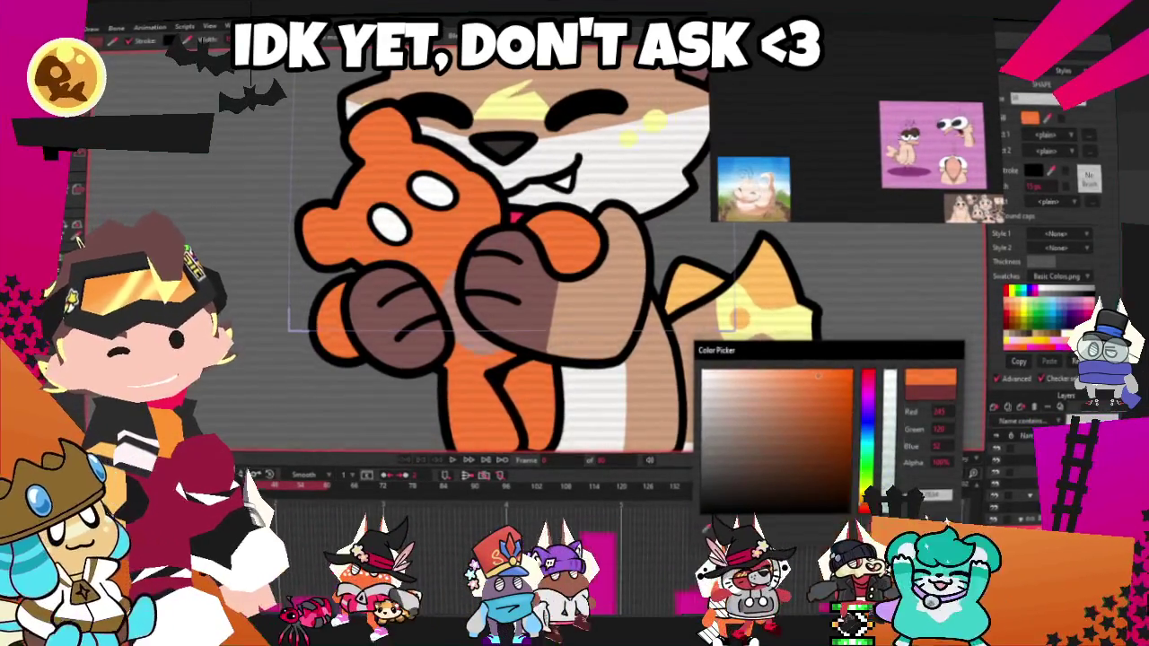
key(Return)
scroll(473, 354, up, 2)
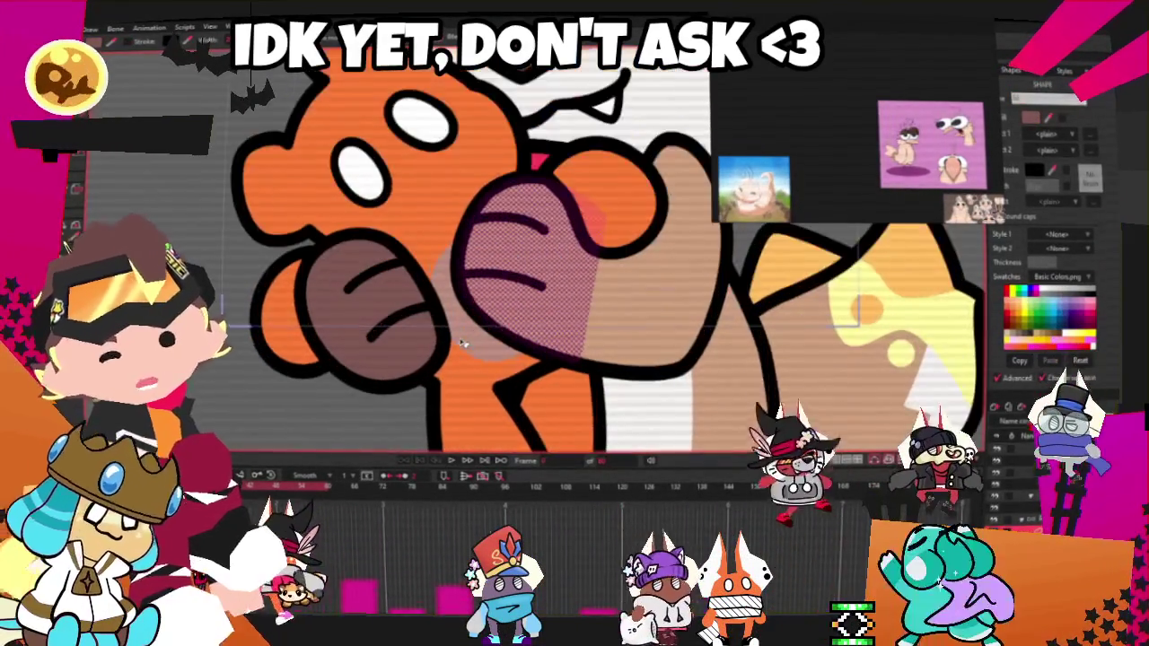
key(ctrl+d)
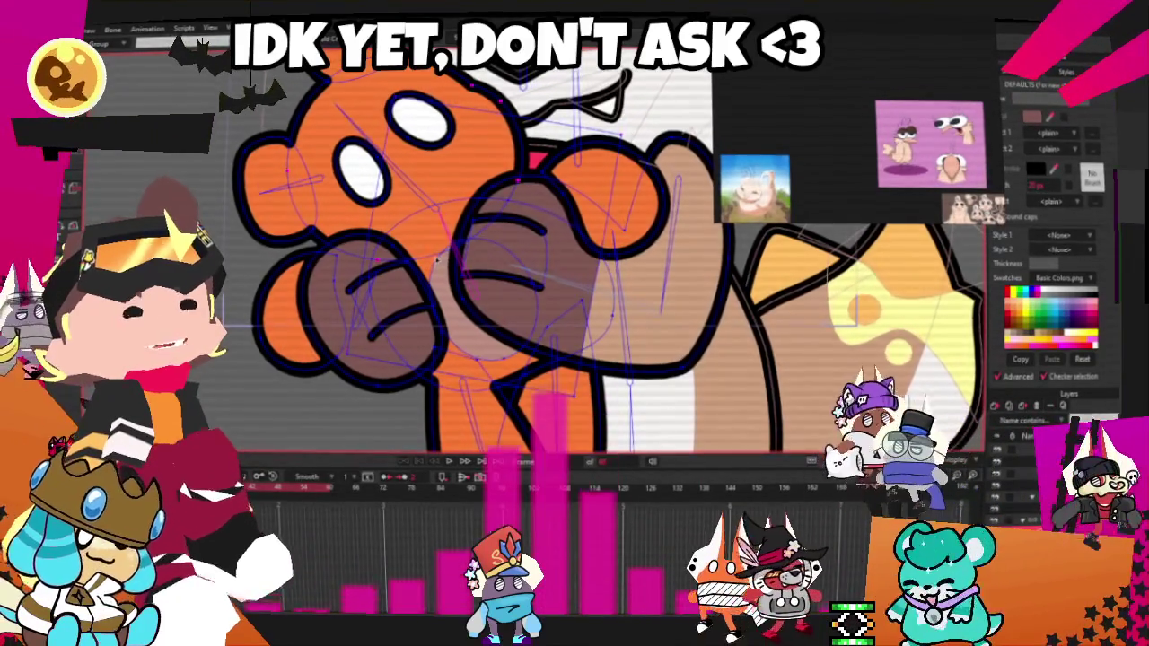
scroll(467, 259, down, 2)
scroll(486, 259, up, 1)
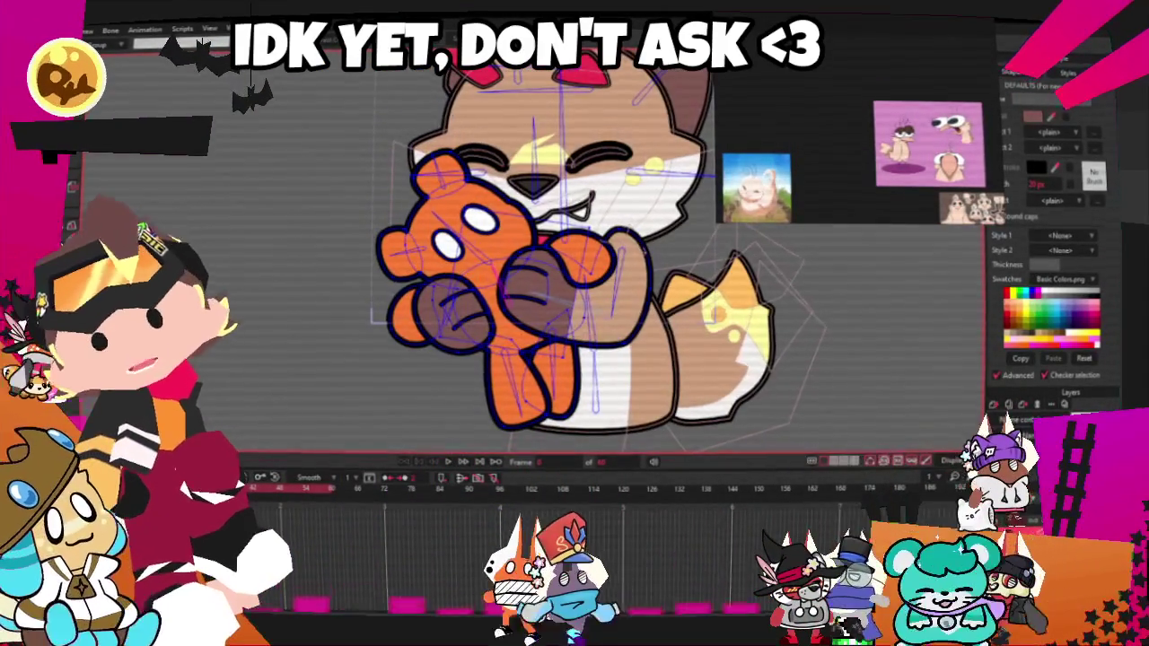
scroll(442, 249, up, 1)
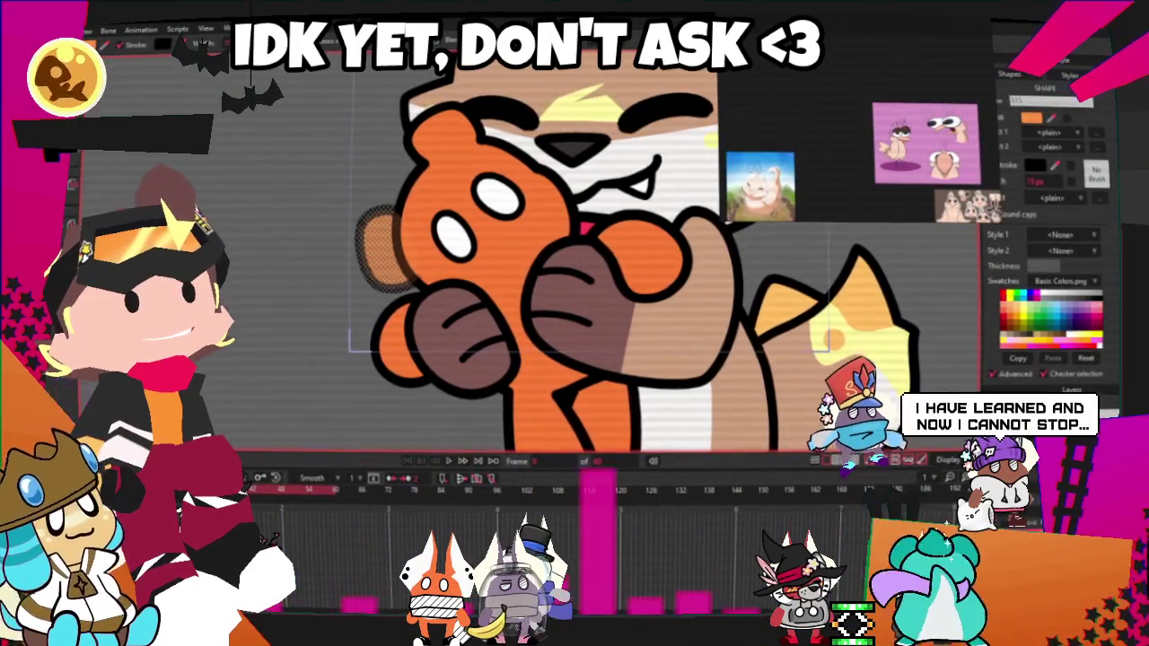
- Step back and forth through the hug animation frames to inspect the teddy's poses
key(Right)
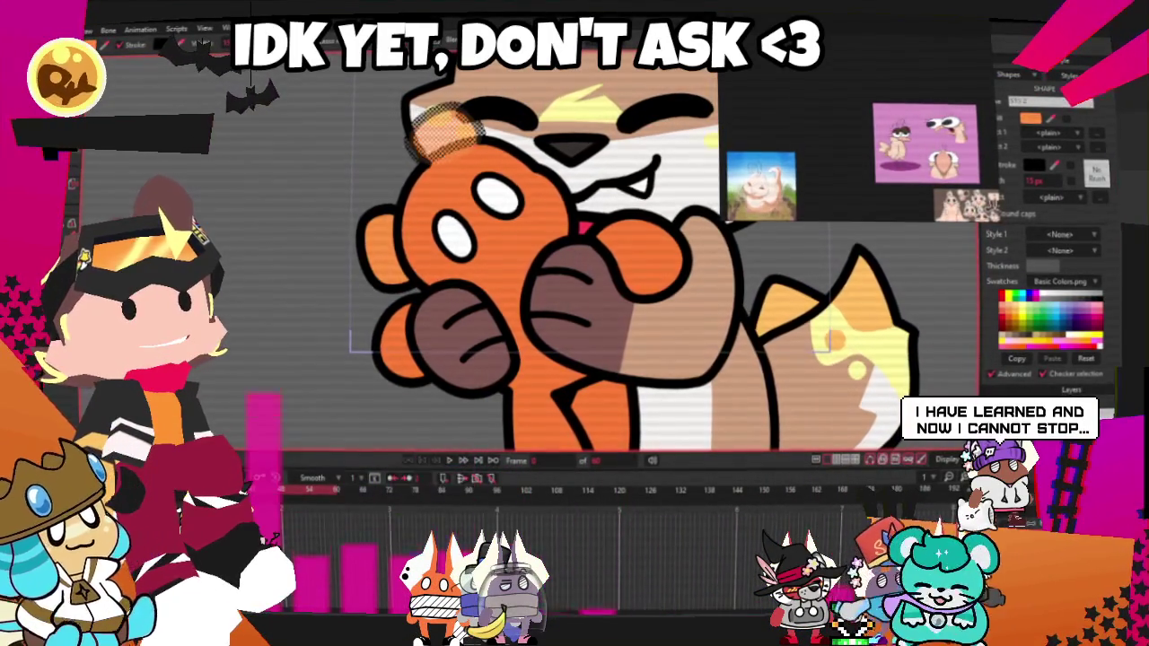
key(Left)
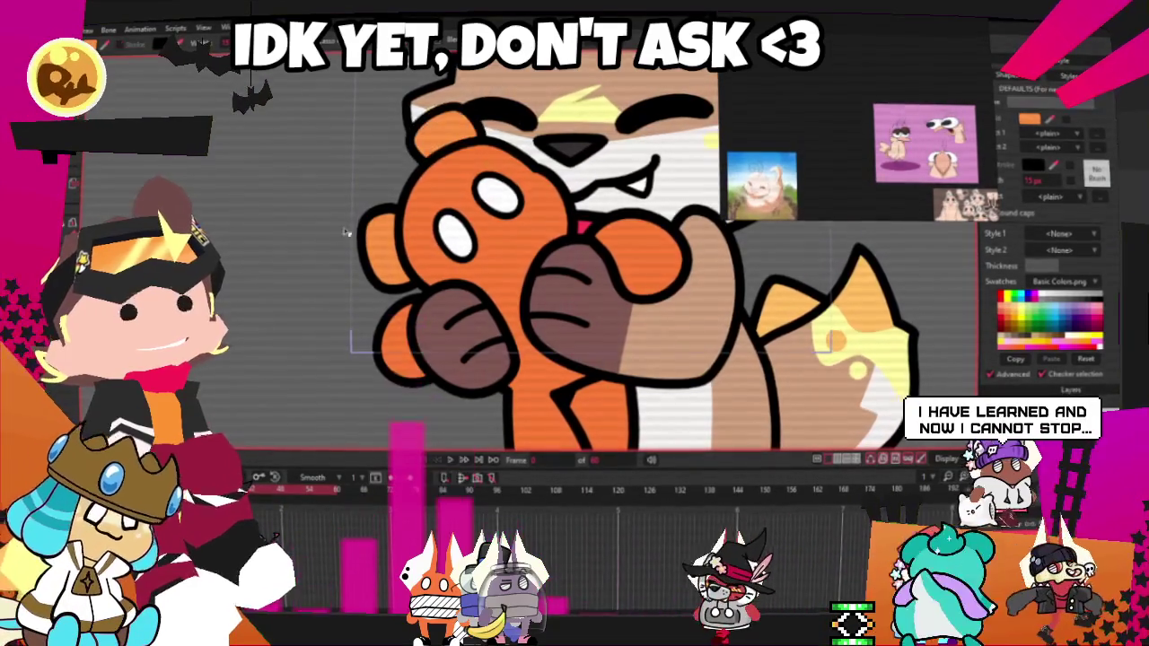
key(Right)
key(Right)
key(Right)
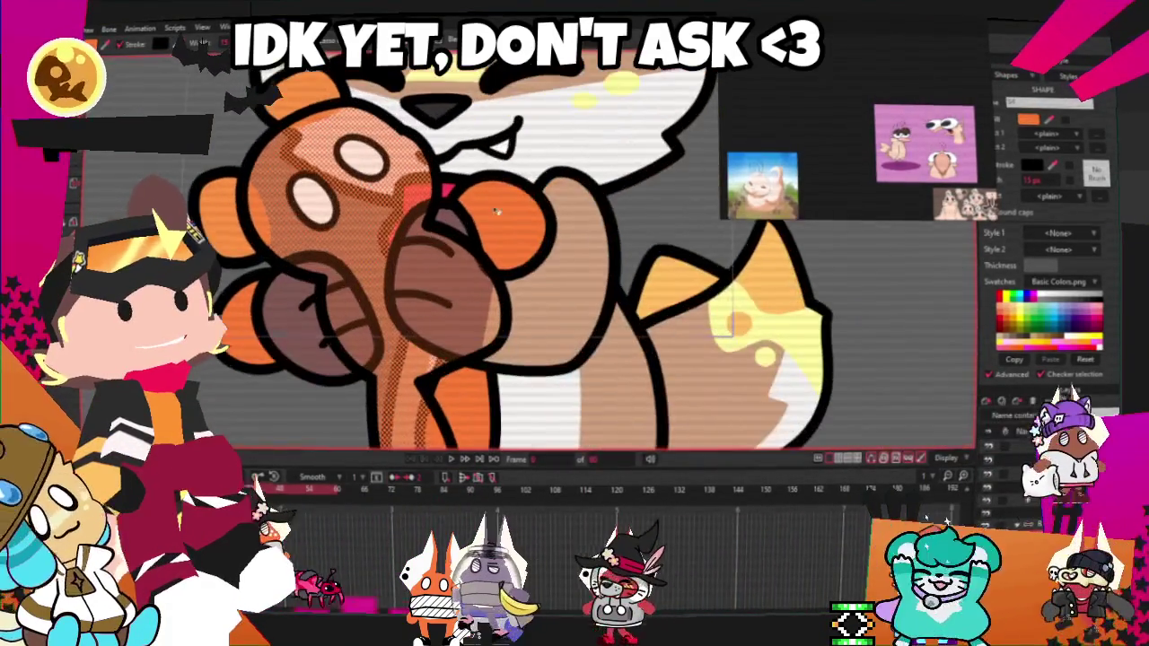
key(Right)
key(Right)
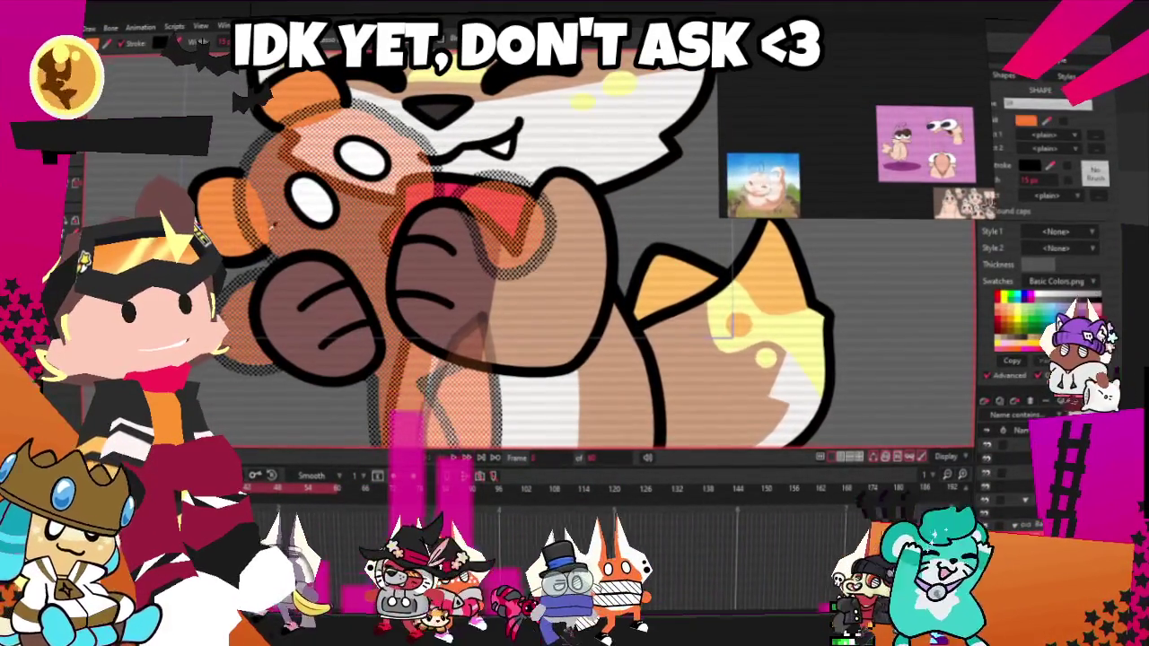
key(Right)
key(Right)
key(Right)
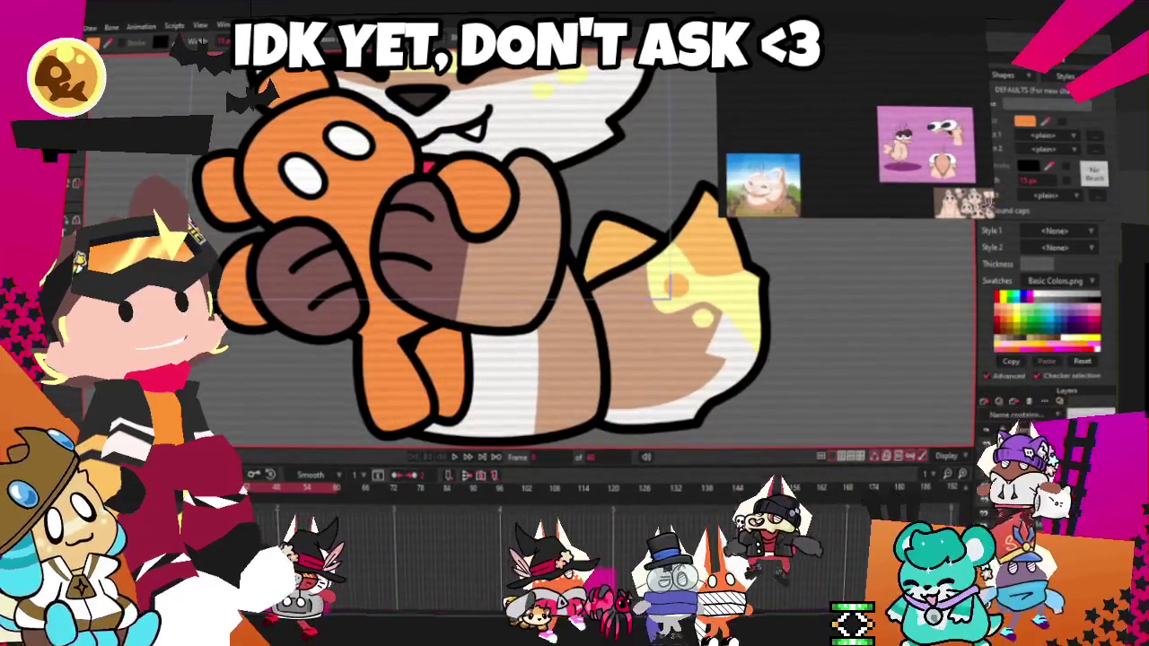
scroll(502, 269, down, 3)
scroll(503, 270, up, 5)
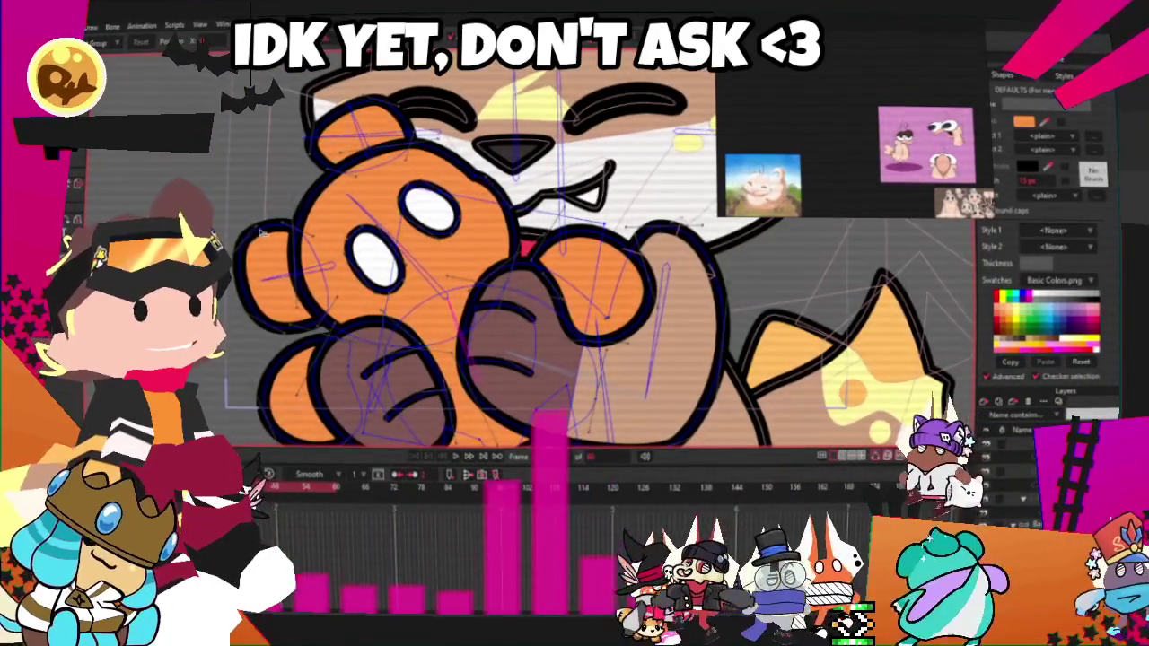
key(Right)
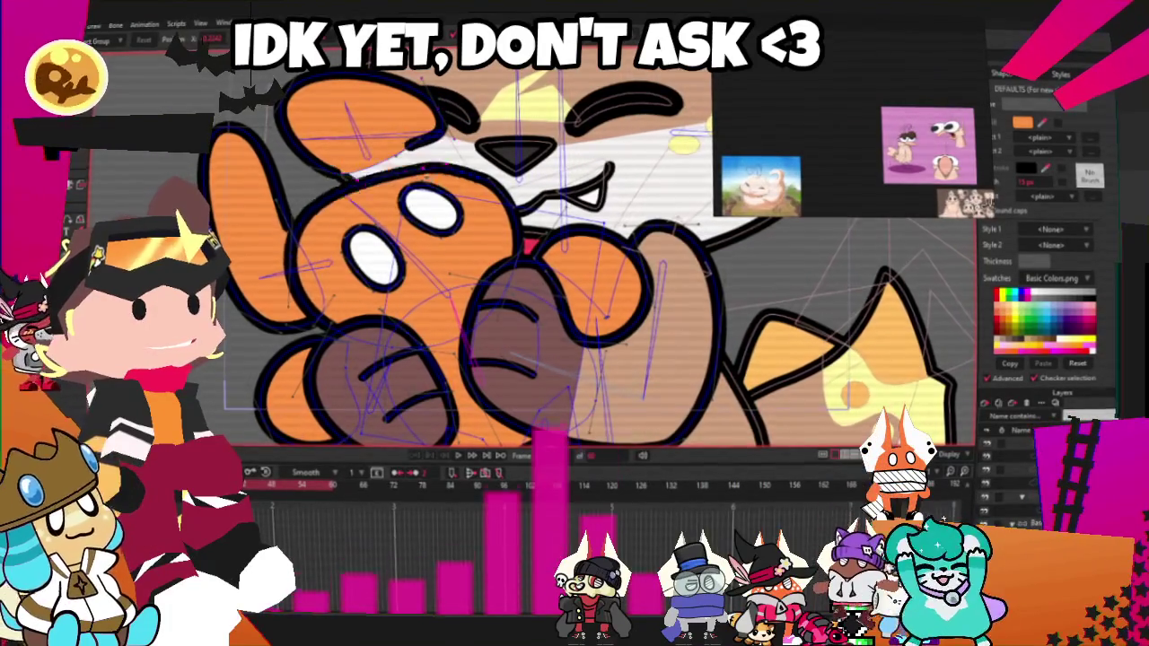
- Drag the teddy's left ear tip outward into a long, pointed fox-like ear
scroll(458, 285, up, 3)
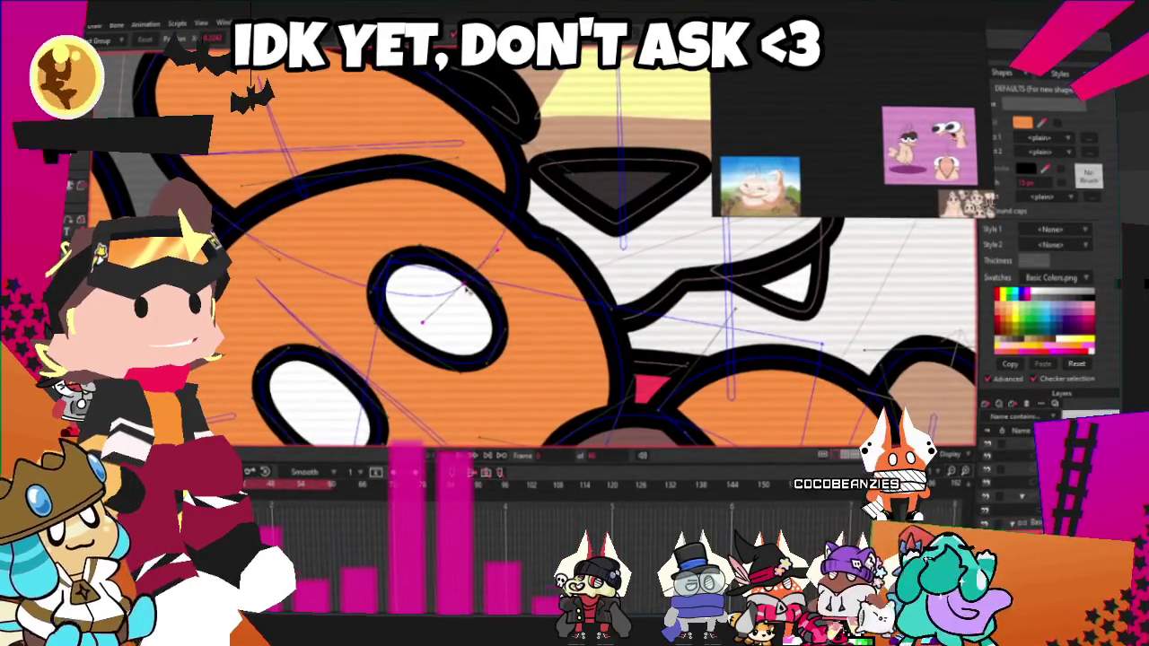
scroll(460, 285, down, 3)
scroll(461, 285, up, 2)
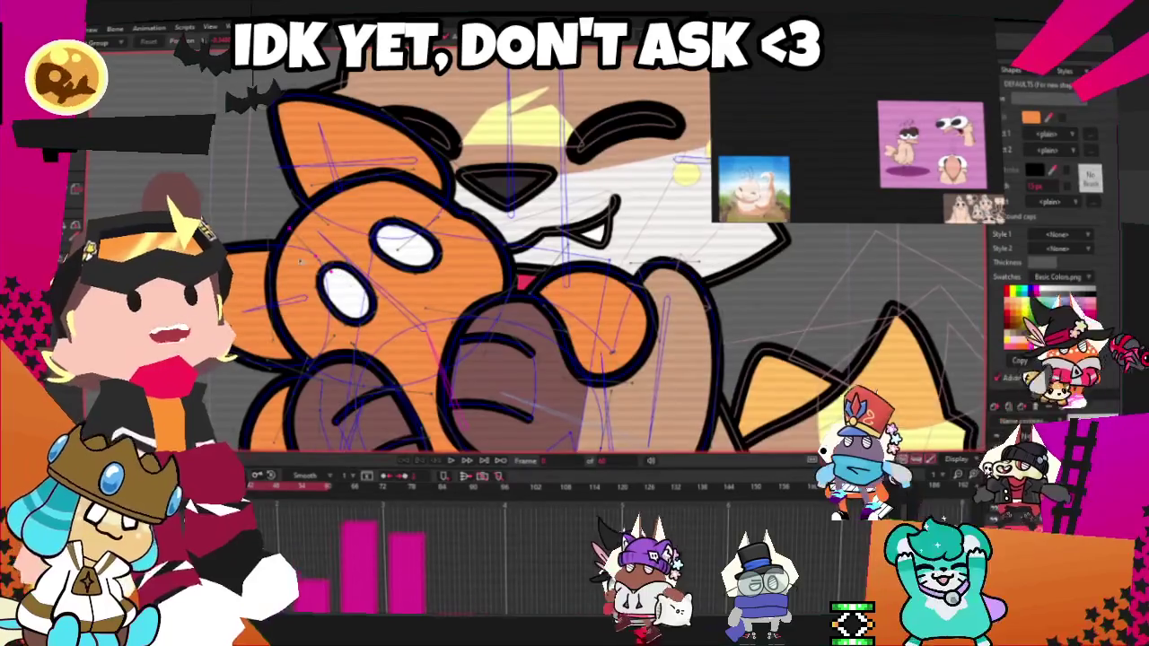
scroll(292, 179, up, 3)
drag(259, 158, 287, 139)
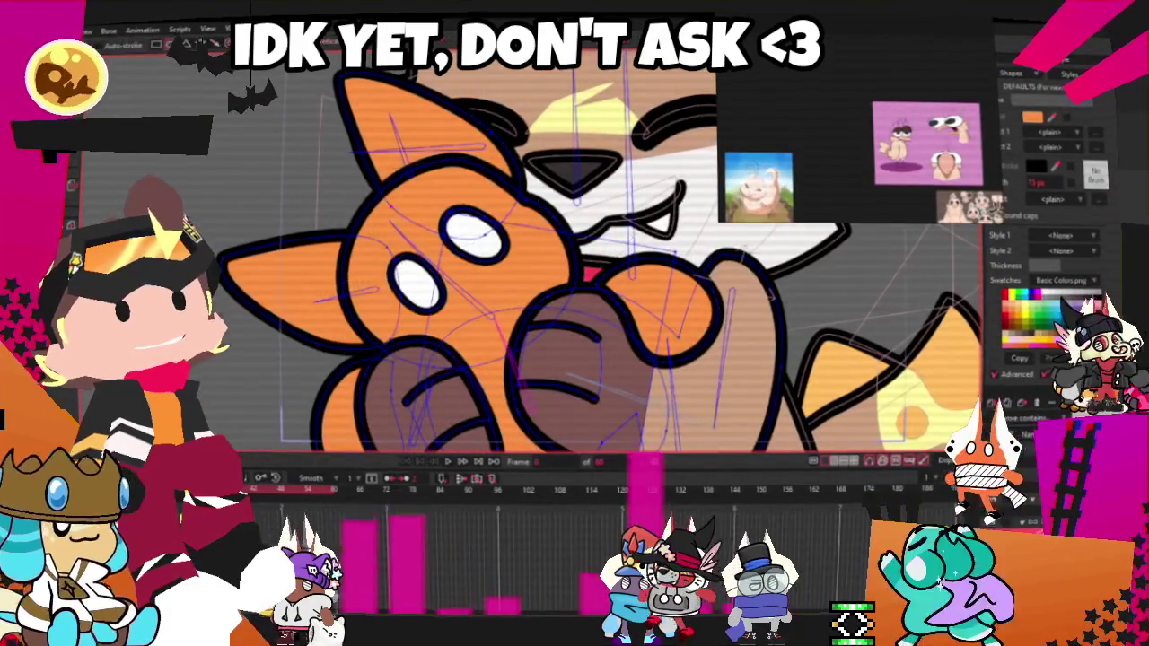
- Select the inner shape of the teddy's pointed left ear and fill it white
click(426, 404)
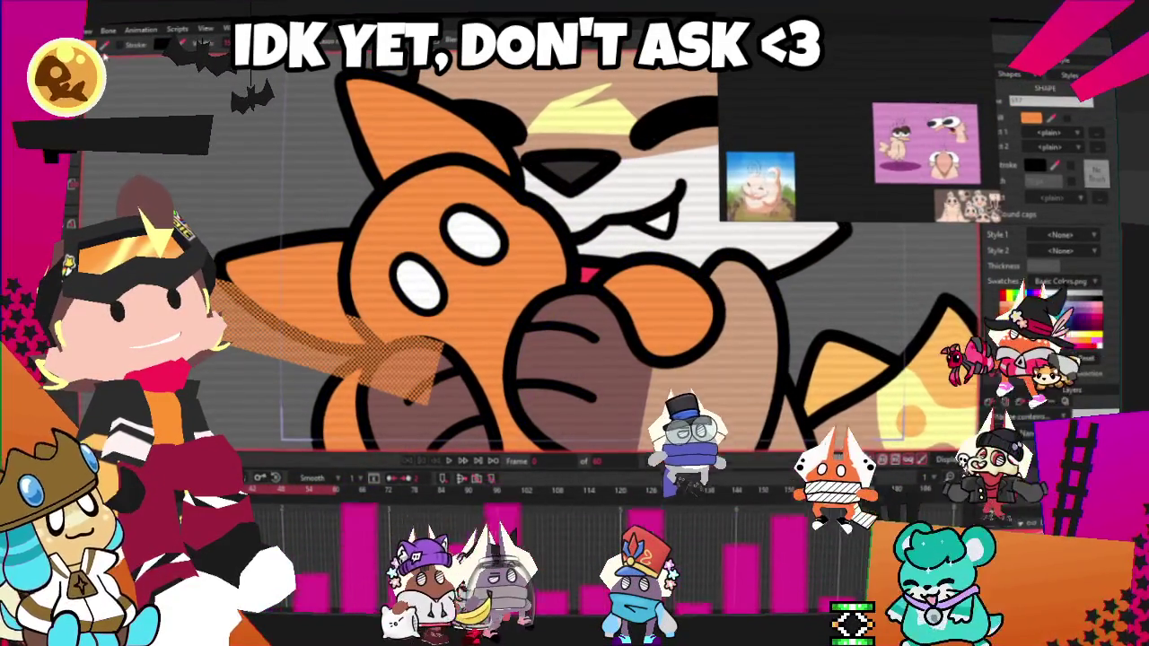
click(1003, 296)
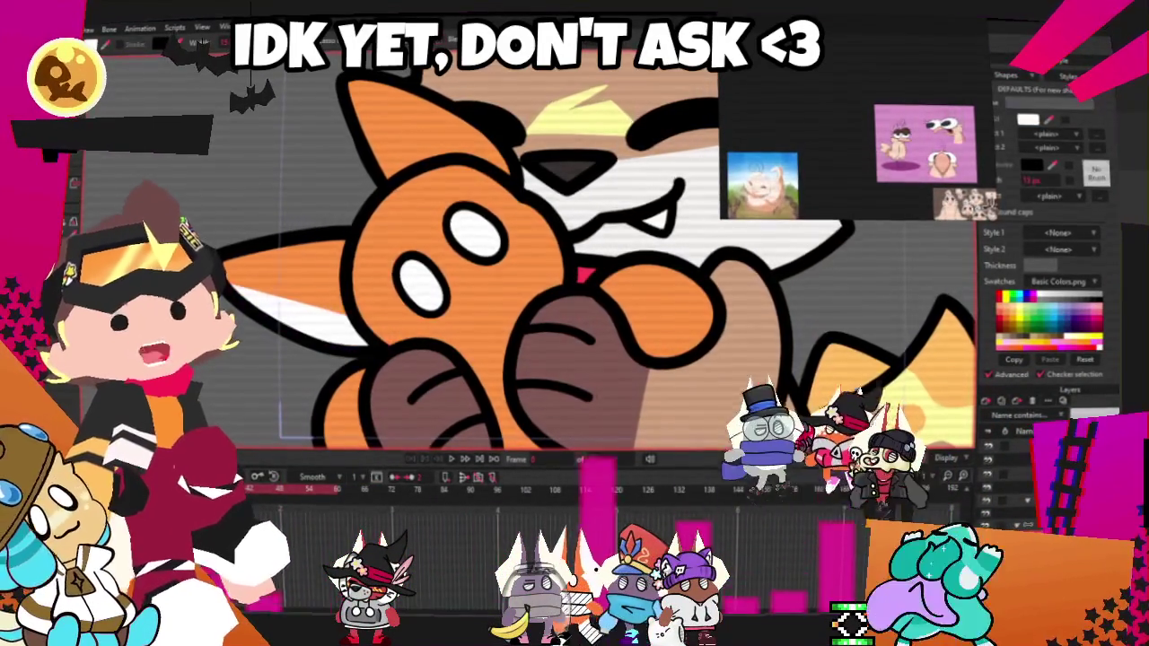
scroll(503, 251, up, 2)
scroll(443, 351, up, 1)
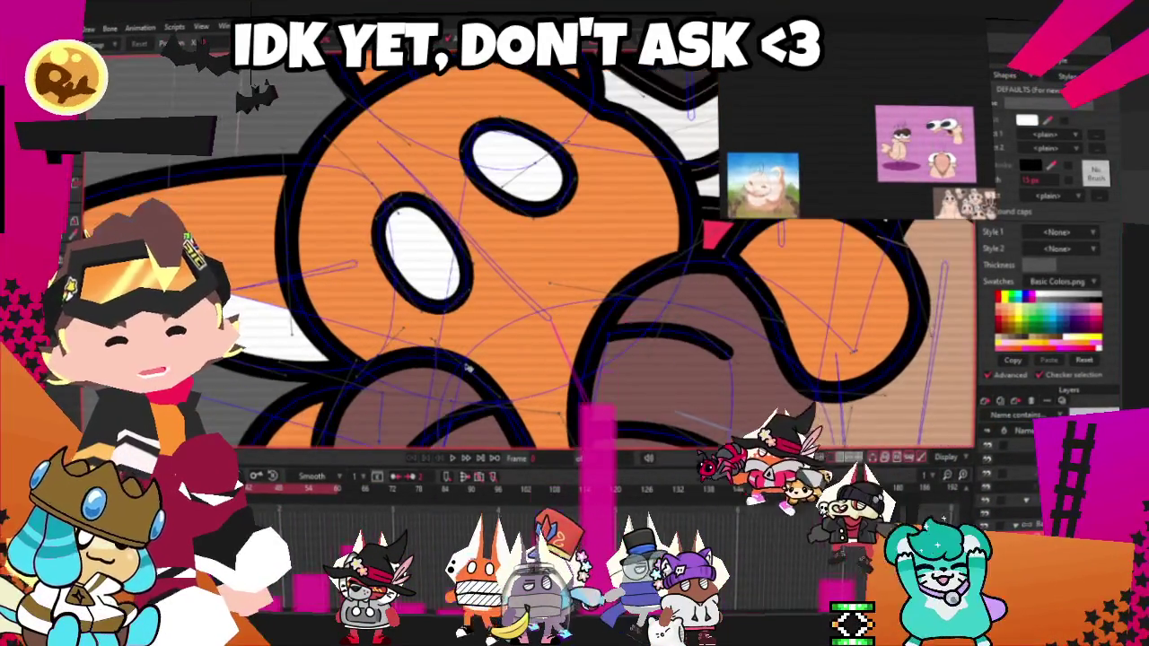
scroll(368, 273, down, 2)
scroll(269, 224, up, 2)
scroll(214, 188, up, 1)
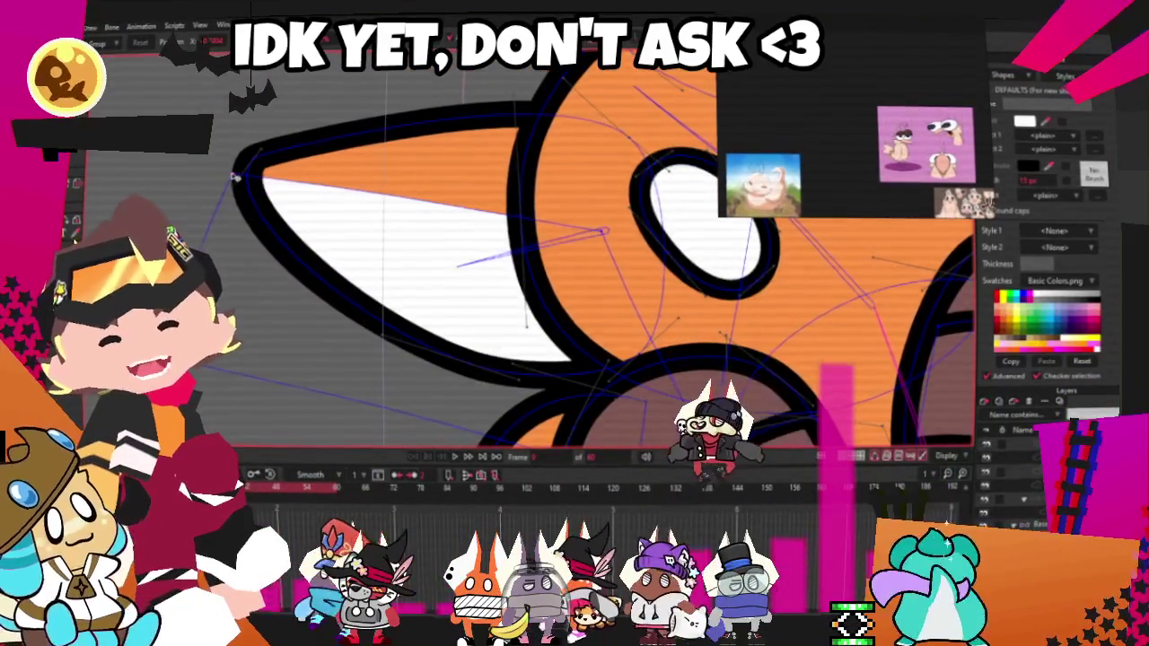
scroll(235, 177, down, 2)
scroll(247, 316, down, 2)
scroll(245, 315, down, 1)
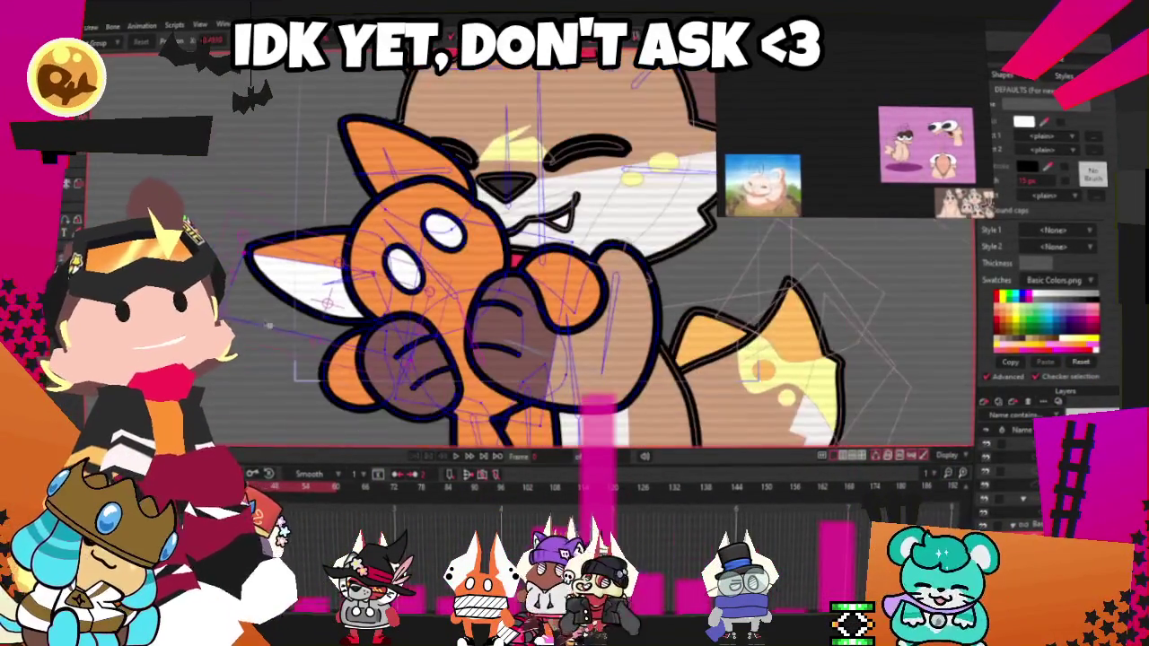
scroll(559, 196, up, 1)
scroll(559, 196, up, 1)
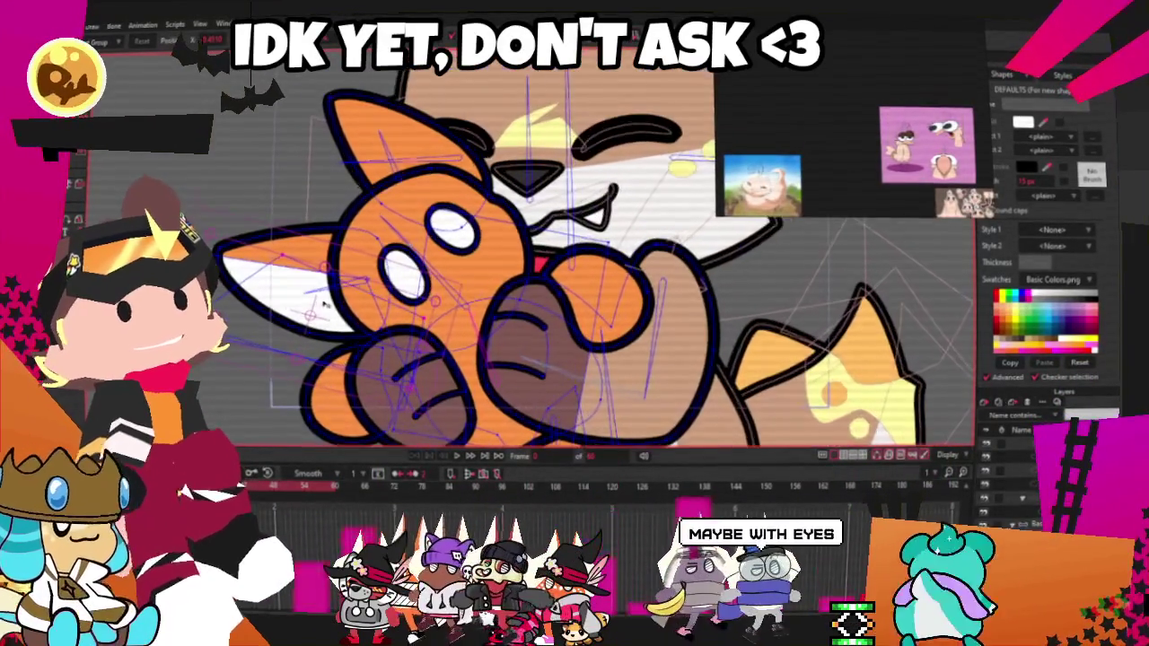
scroll(559, 196, up, 2)
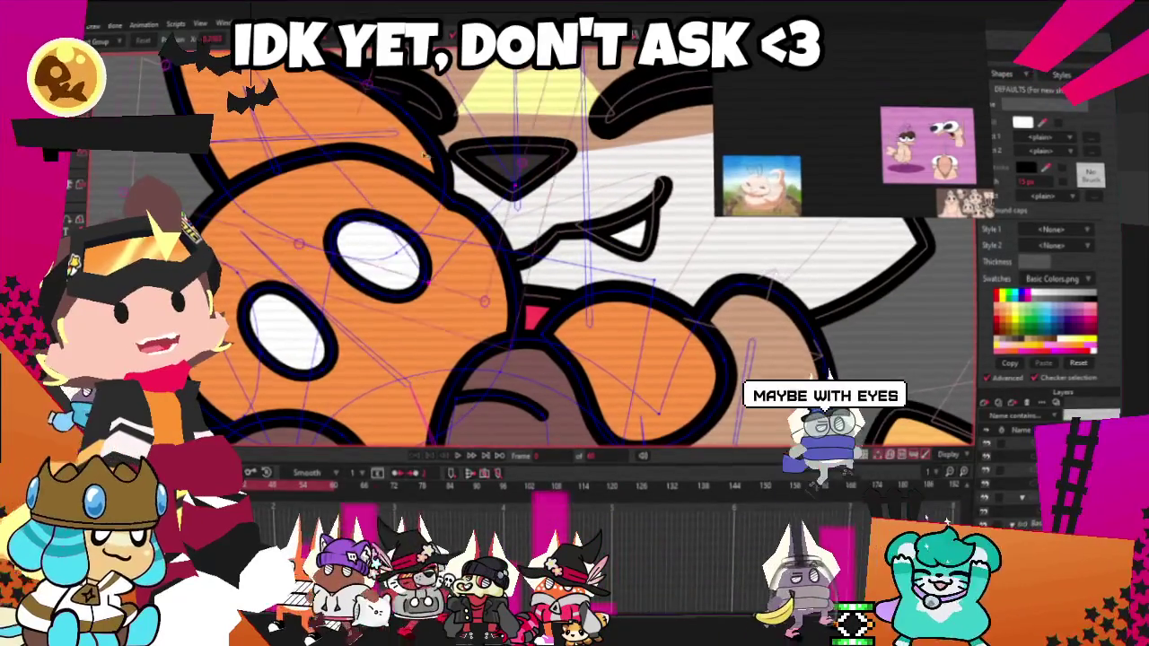
scroll(431, 235, down, 2)
scroll(291, 99, up, 3)
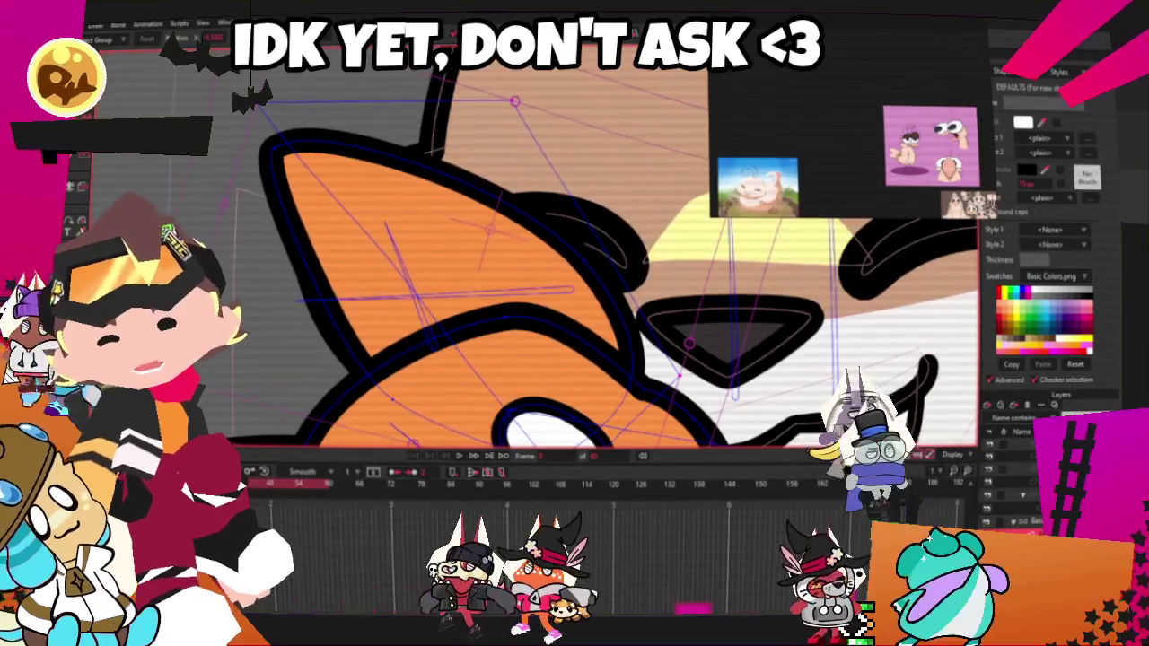
- Clear the selection and paint-bucket the top ear's inner area white
click(406, 114)
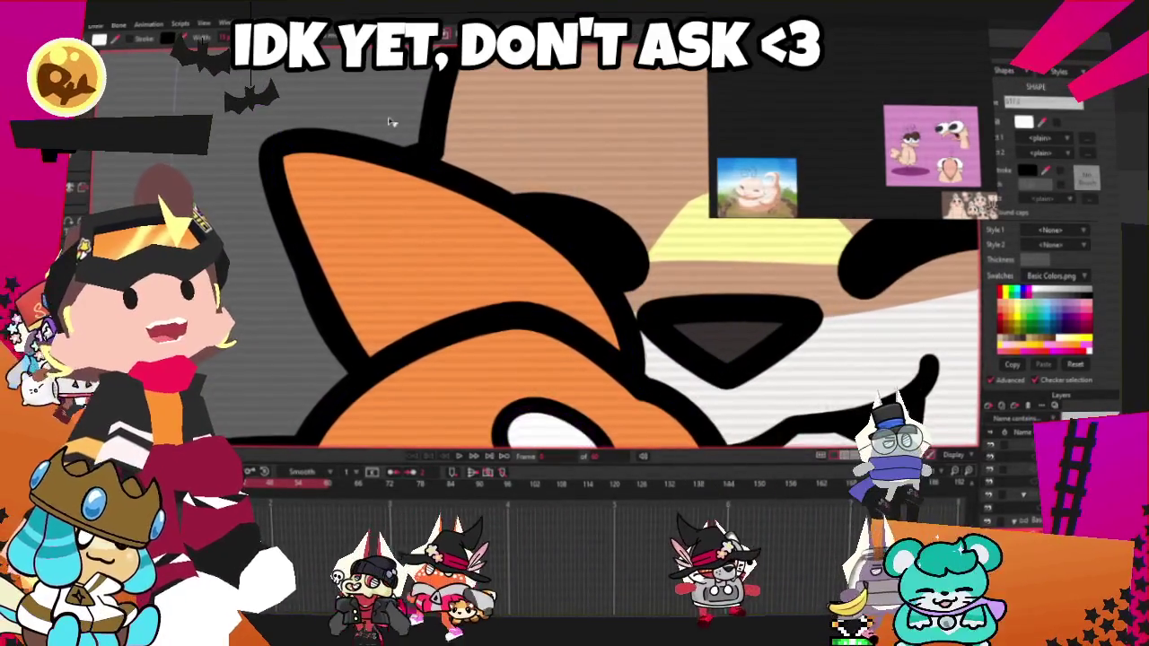
scroll(405, 114, down, 5)
scroll(323, 227, up, 5)
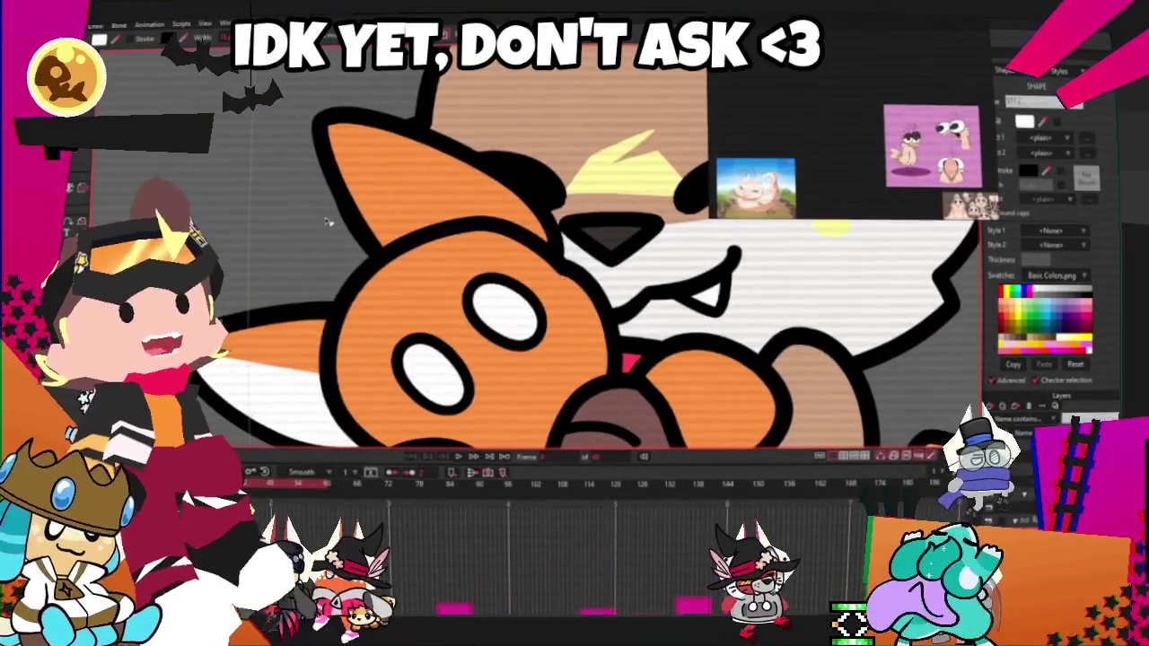
click(422, 179)
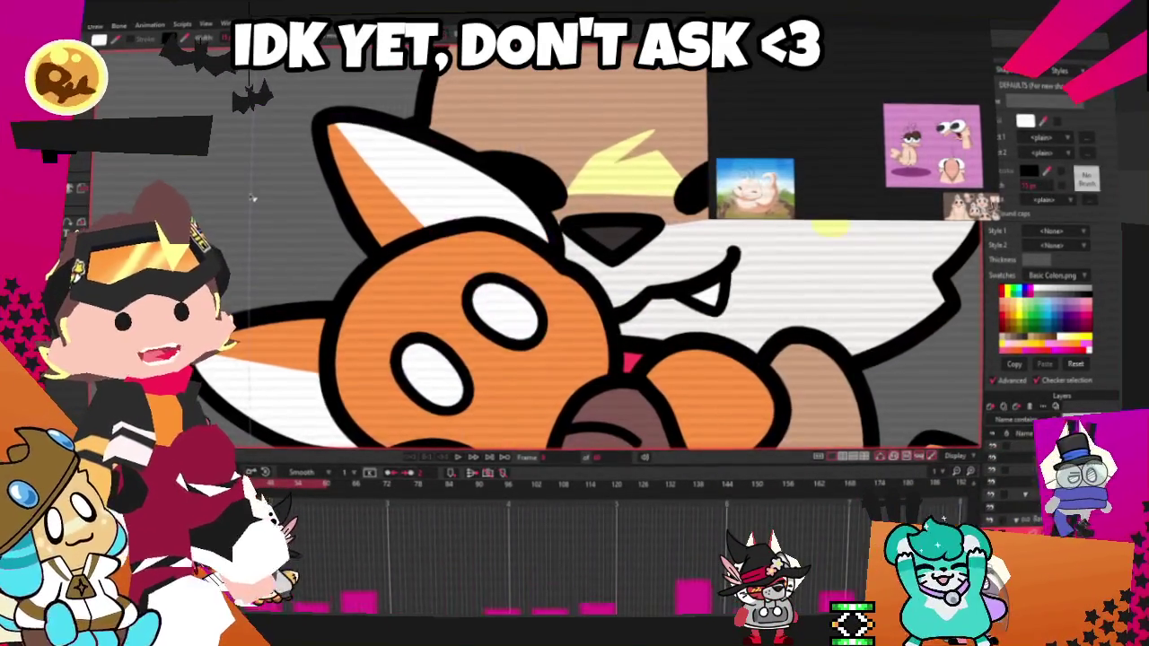
scroll(253, 198, down, 4)
scroll(305, 238, up, 3)
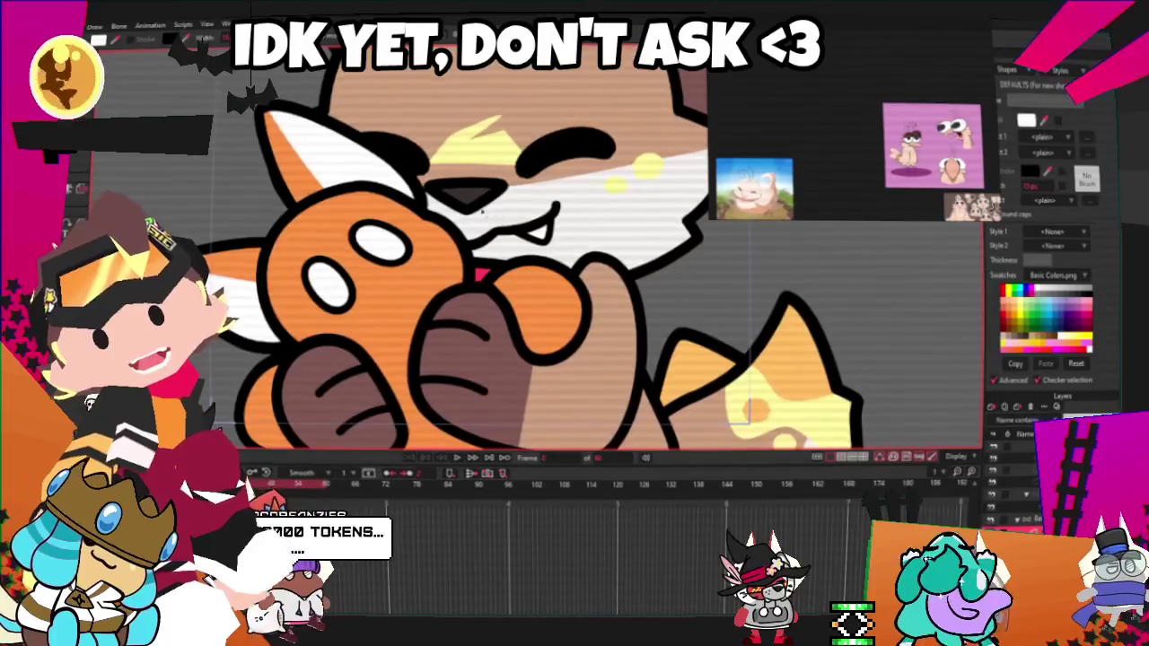
scroll(402, 223, down, 3)
scroll(537, 303, up, 3)
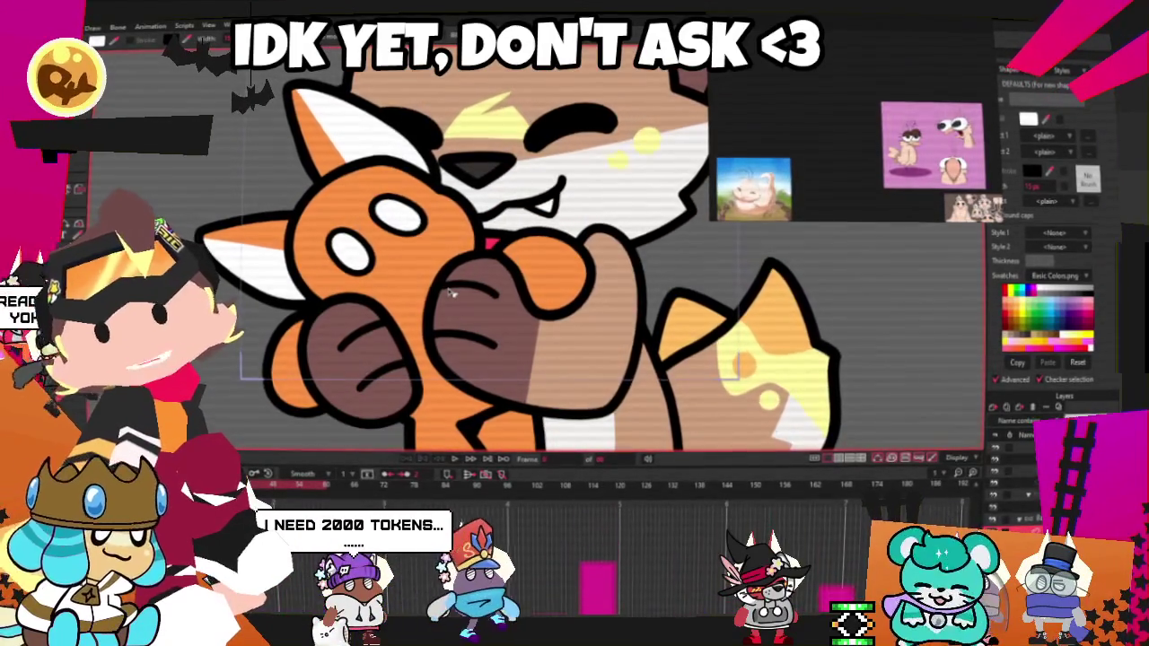
scroll(448, 294, down, 3)
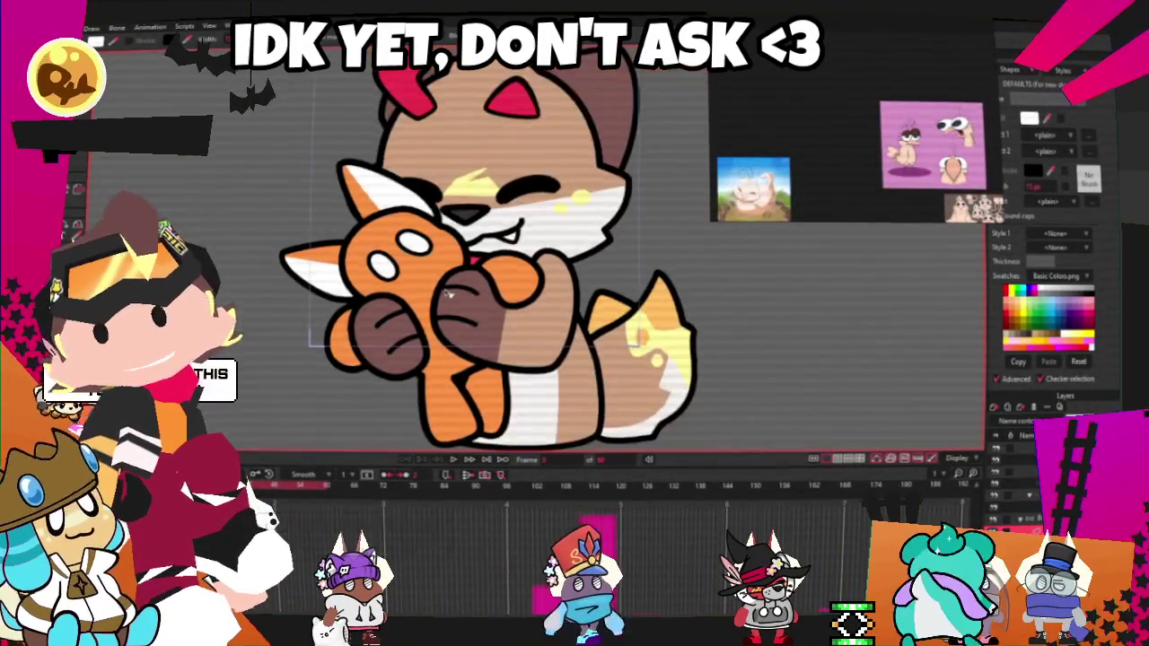
scroll(449, 294, up, 3)
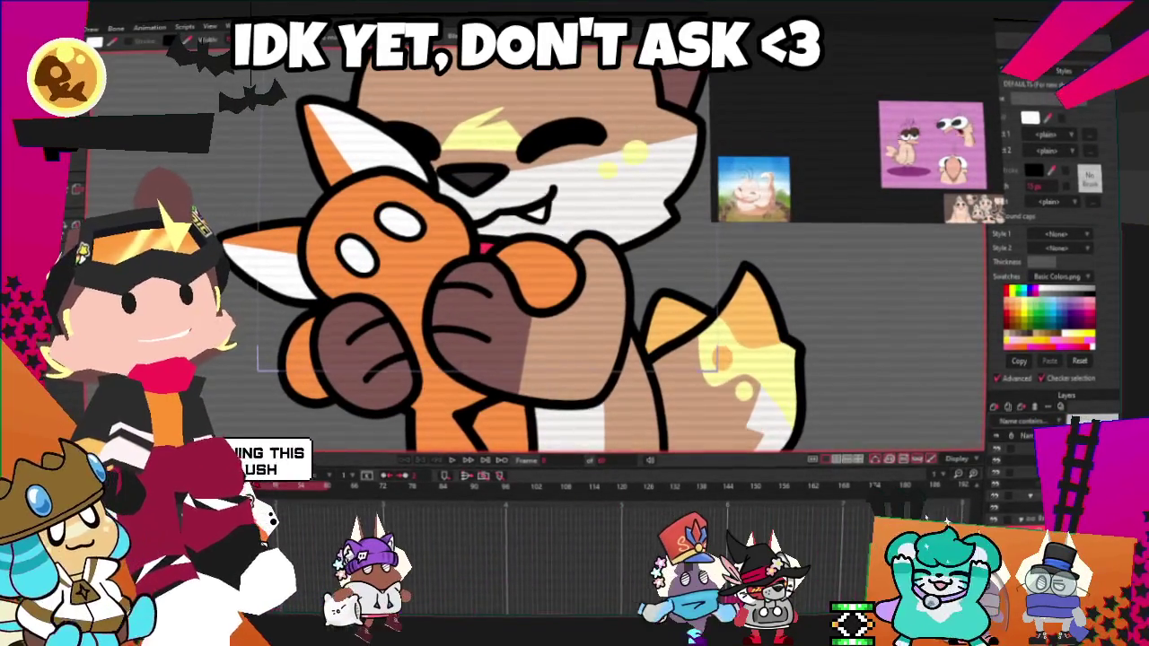
scroll(282, 256, up, 3)
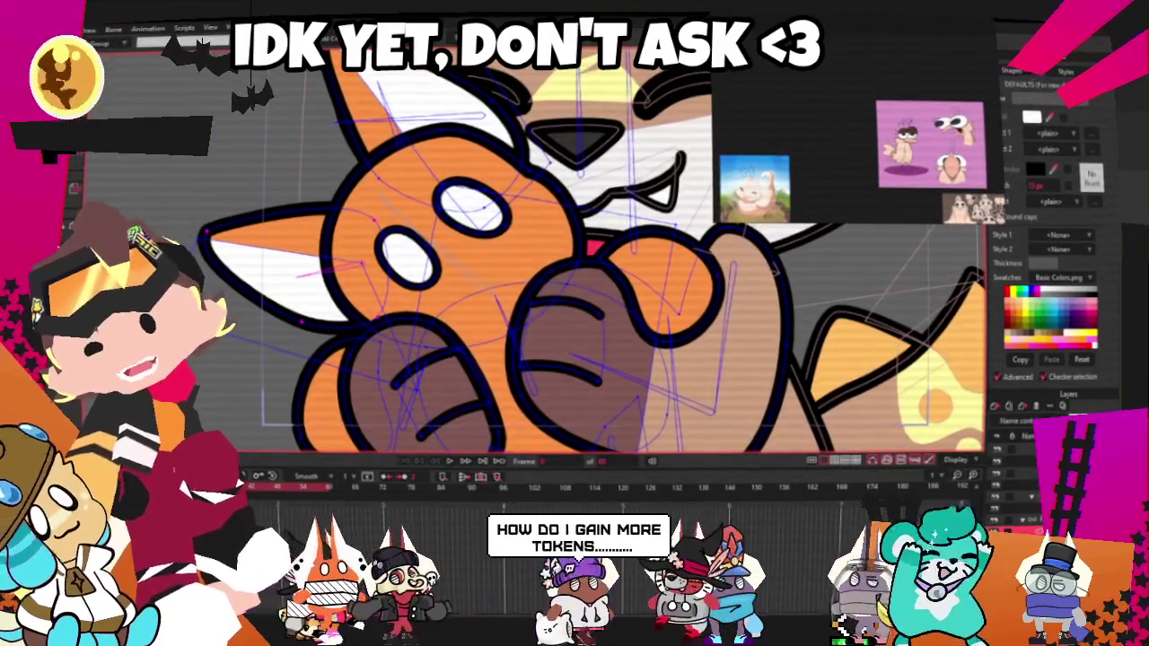
- Briefly show and hide the point handles, then play the fox-eared teddy animation
key(t)
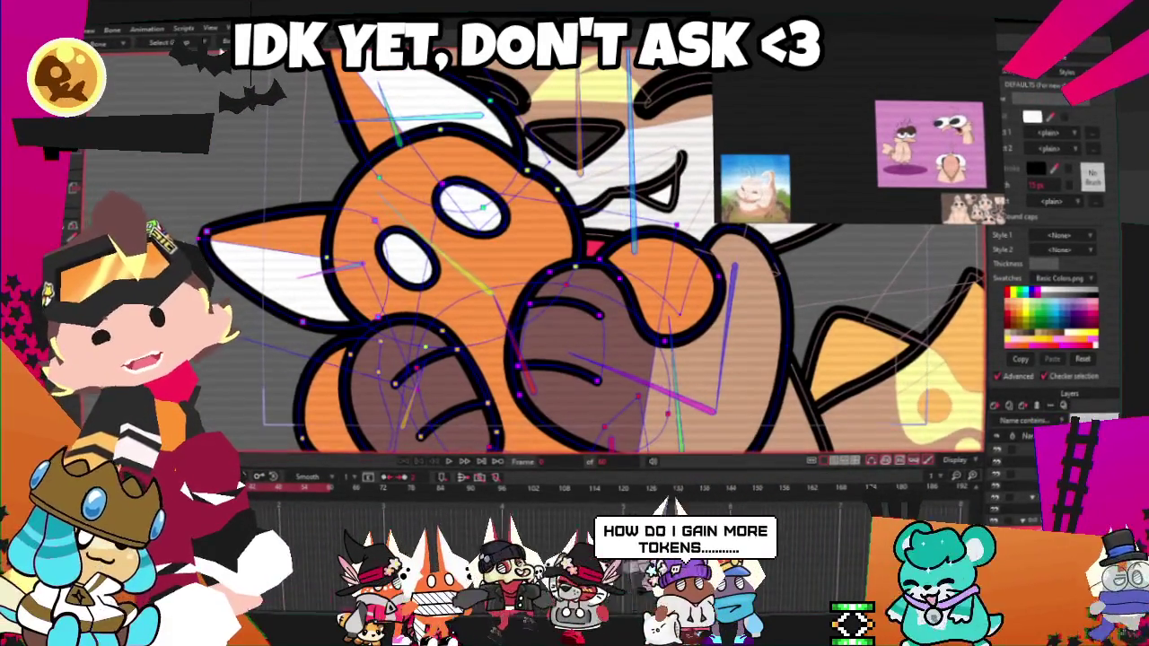
scroll(538, 270, down, 3)
scroll(538, 269, up, 2)
key(Escape)
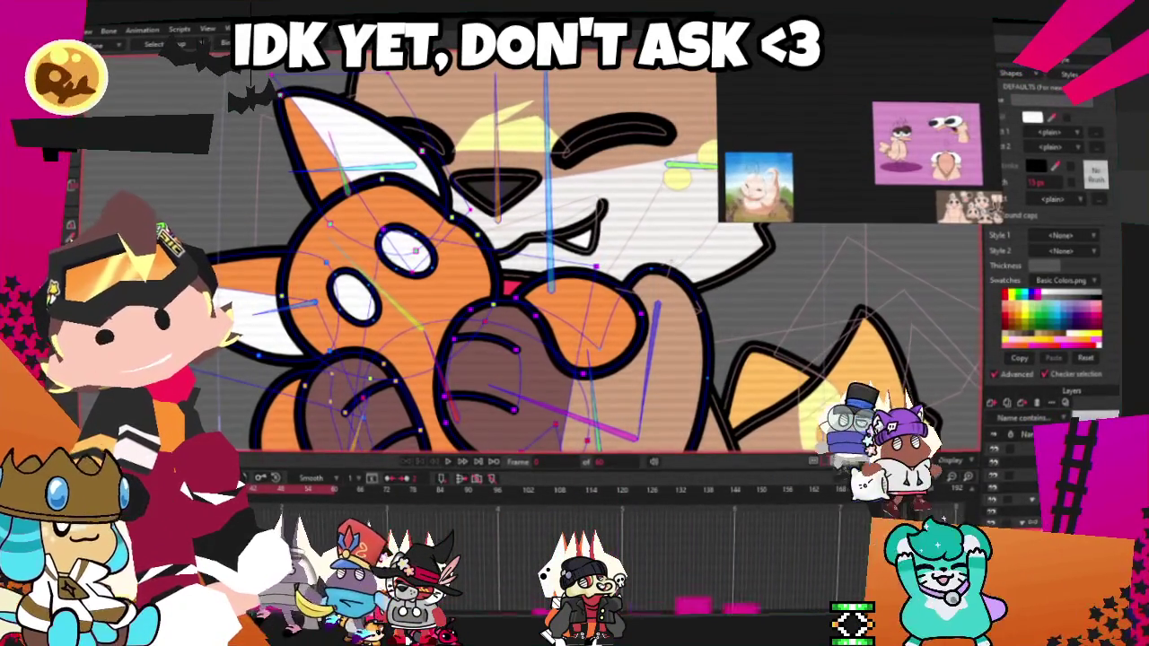
scroll(467, 172, down, 2)
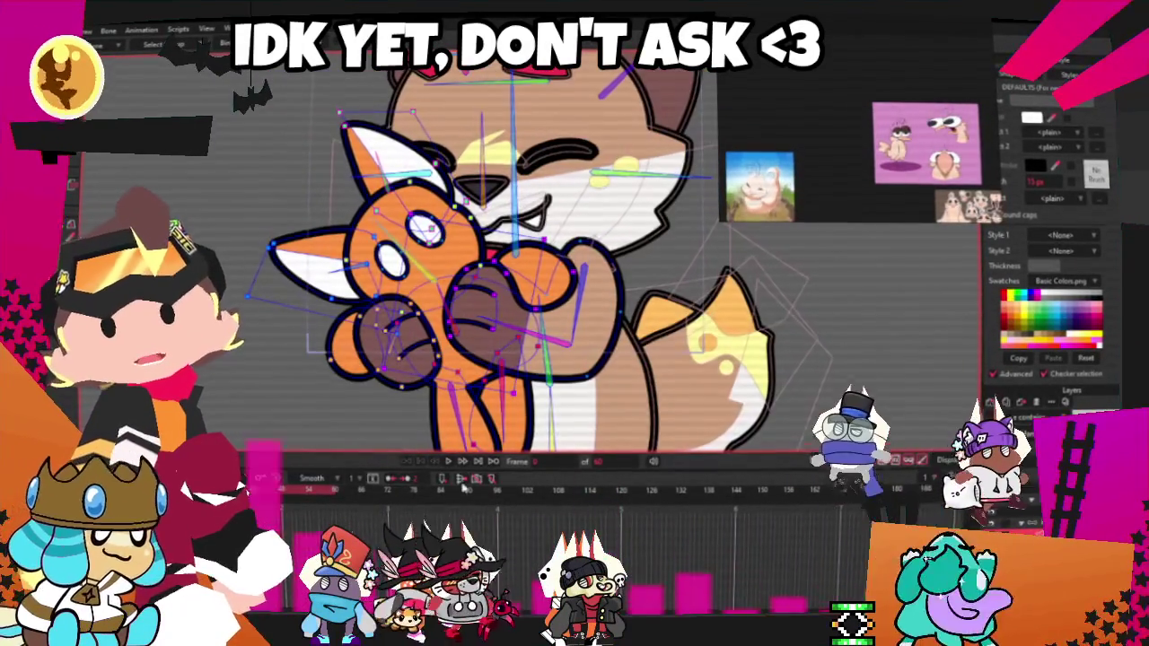
click(446, 460)
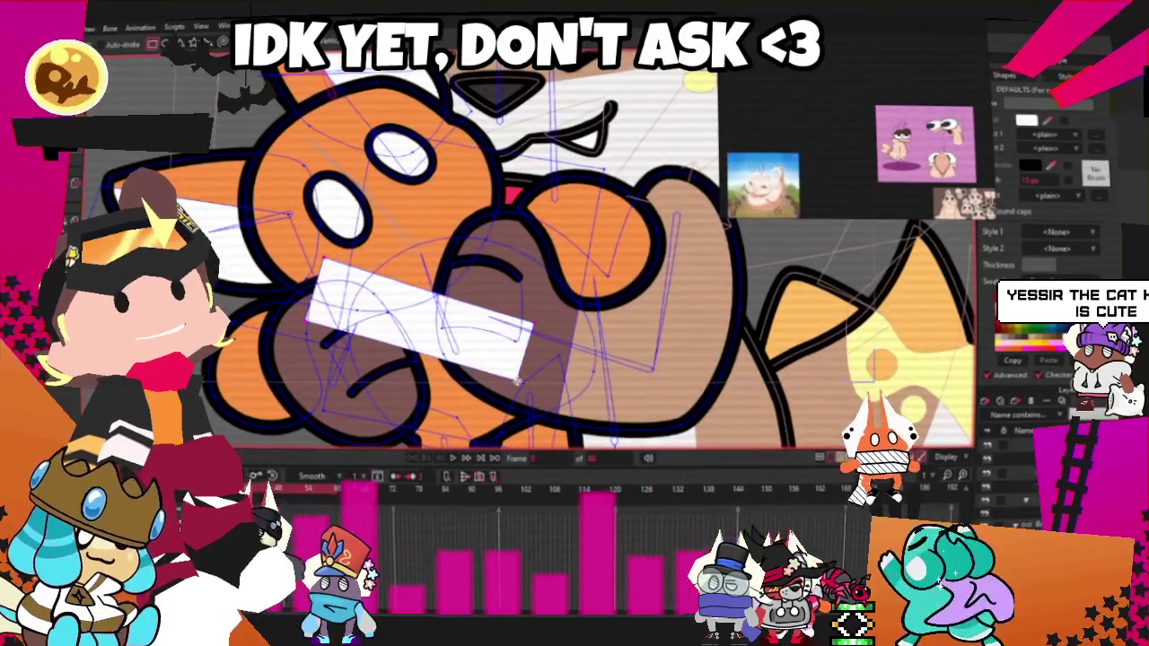
- Select the shapes around the cat's fist, leaving out the eye-area shape
key(b)
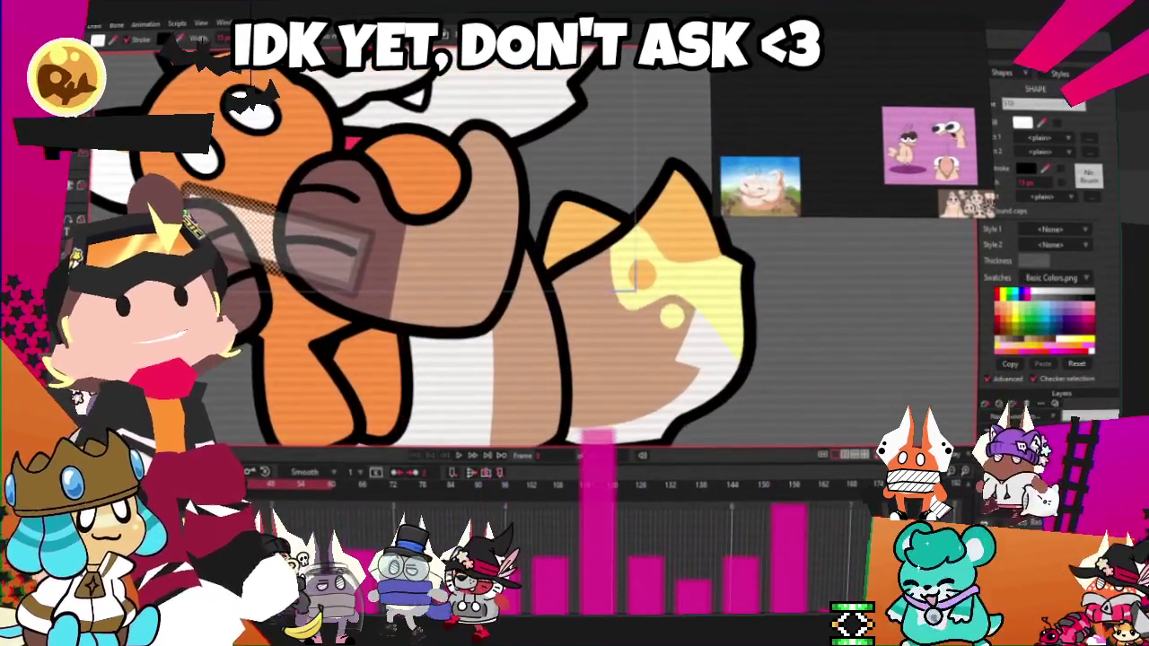
click(632, 277)
scroll(394, 271, up, 3)
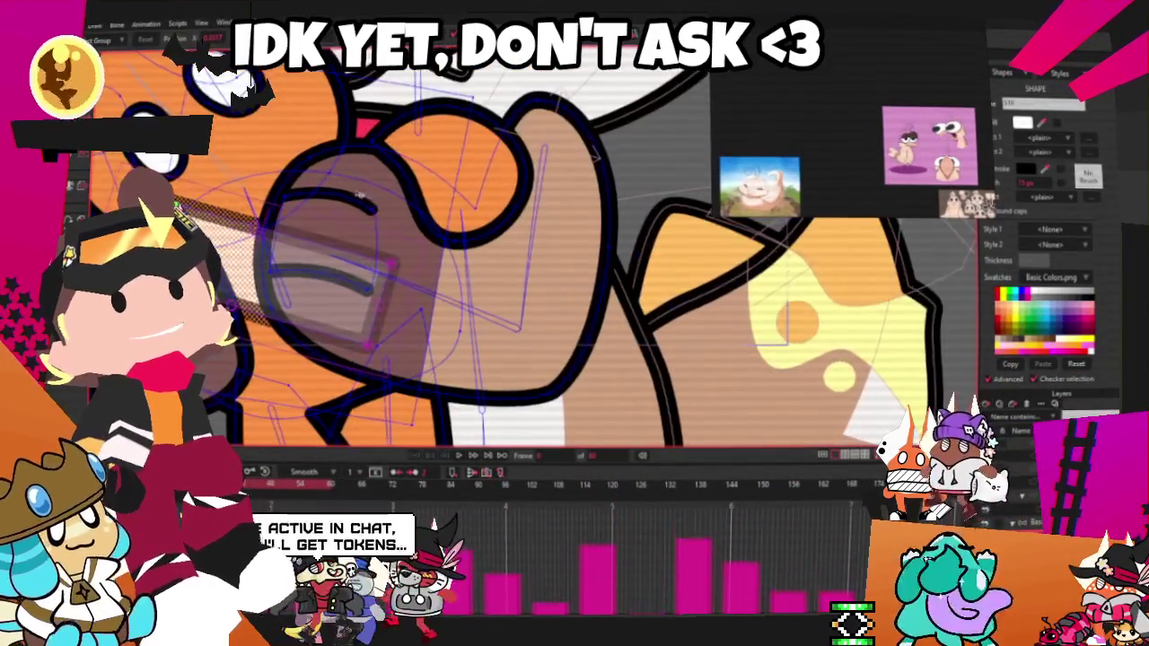
click(394, 270)
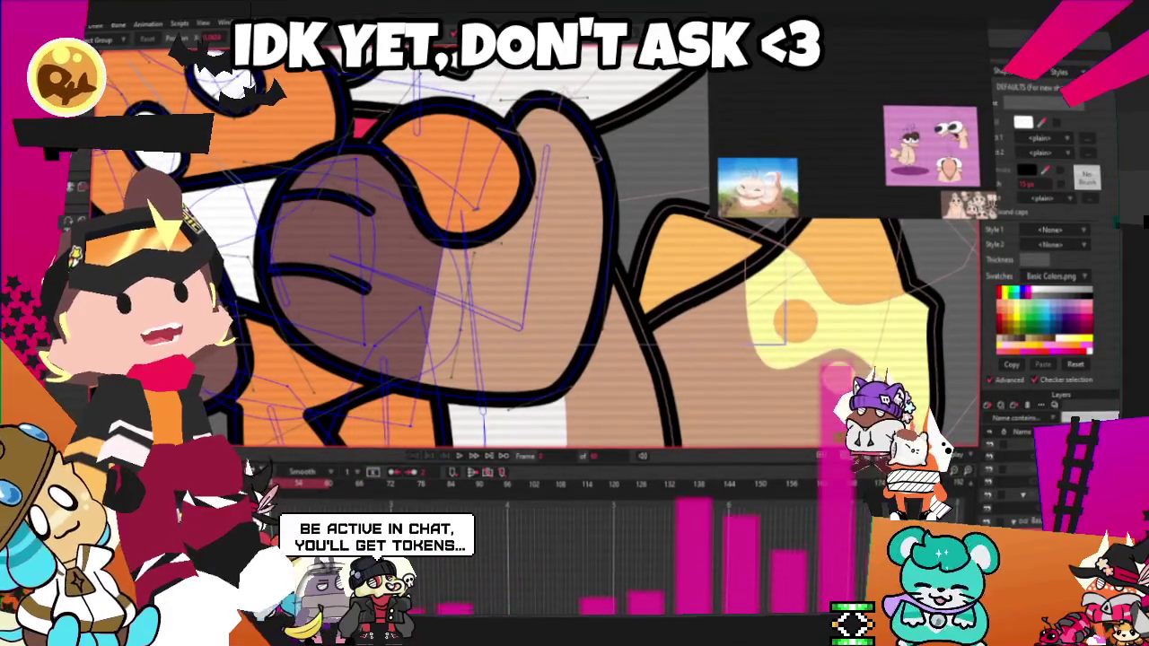
scroll(538, 269, up, 3)
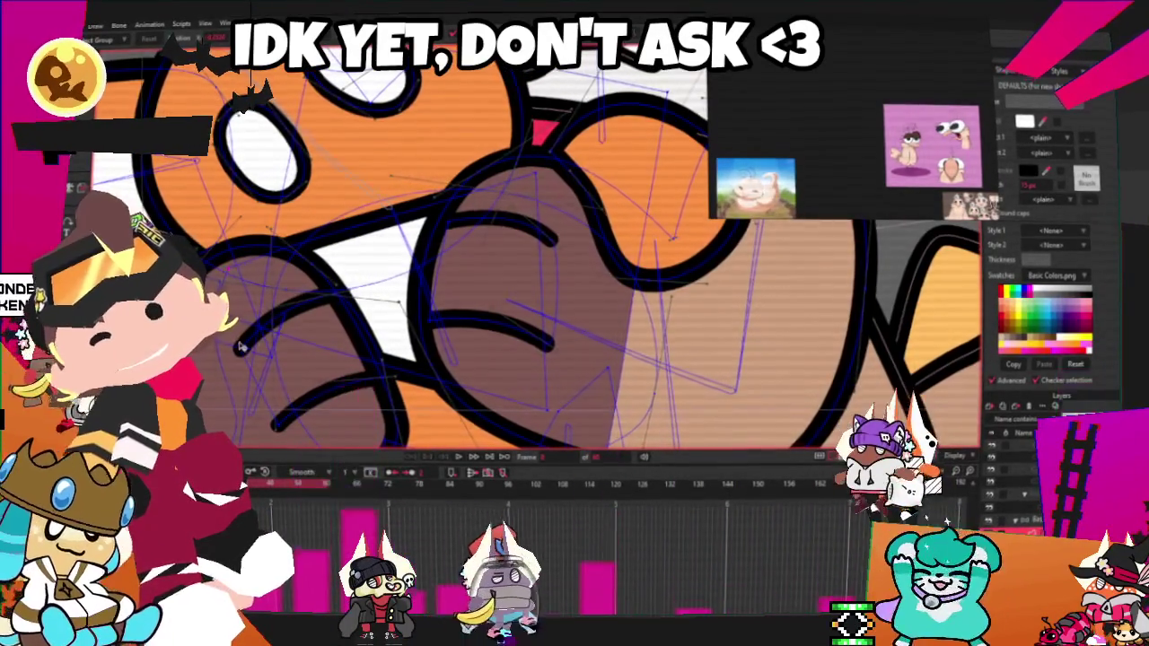
scroll(296, 159, down, 3)
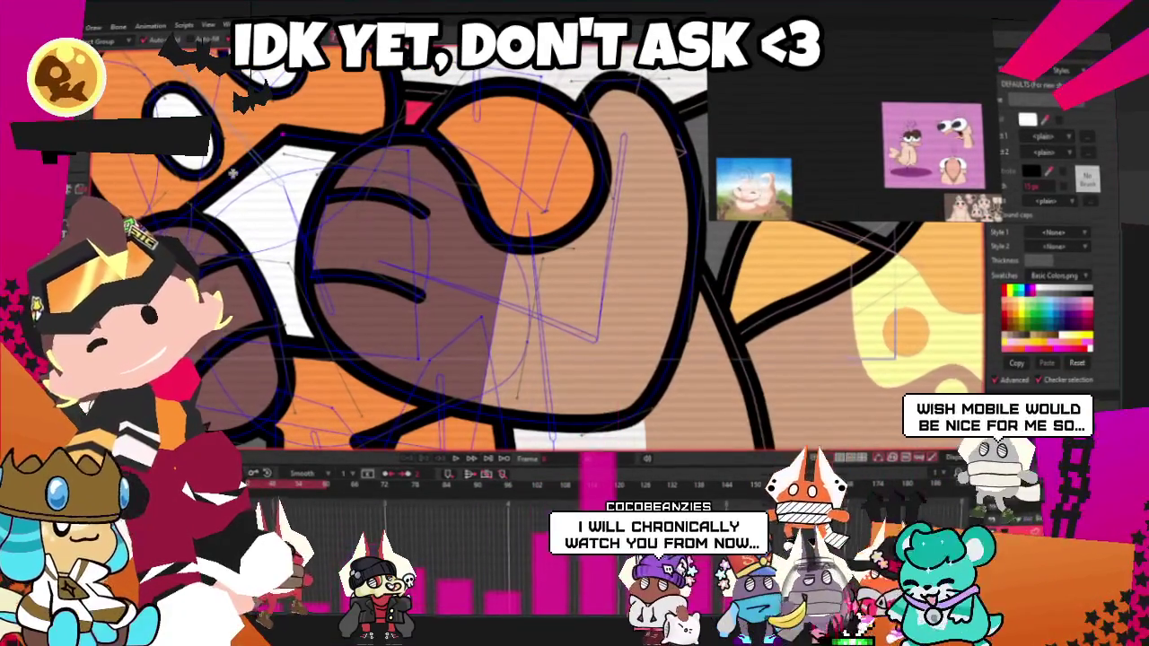
- Draw a white rectangle across the fist highlight on the teddy's face
key(alt+q)
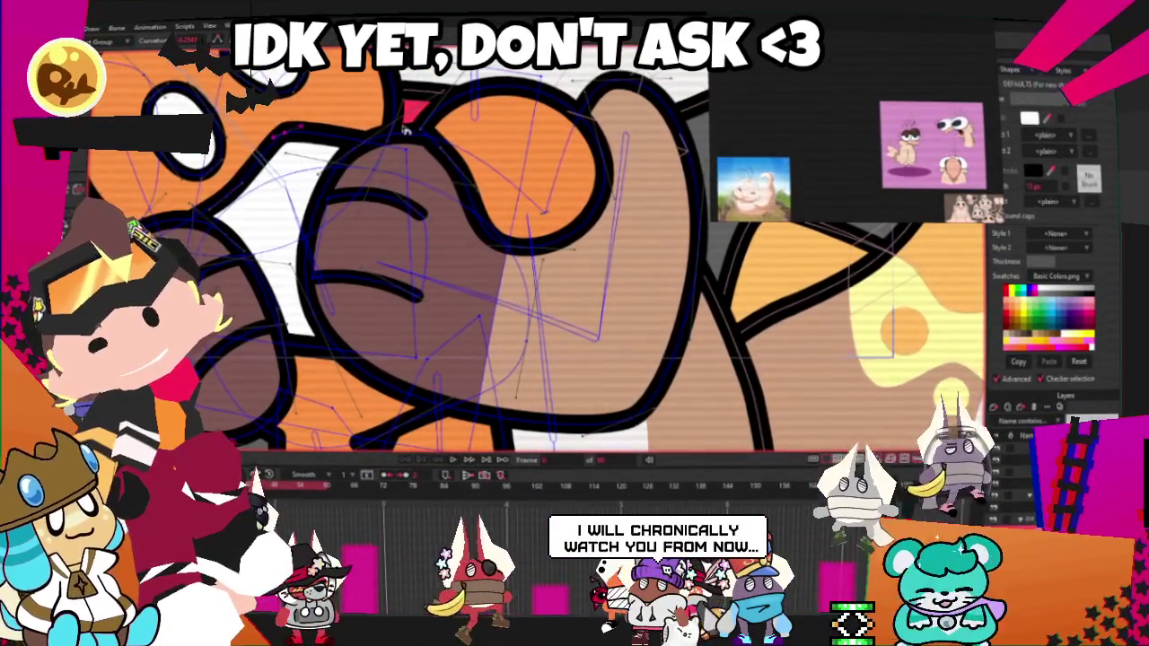
scroll(376, 119, down, 3)
scroll(374, 120, up, 2)
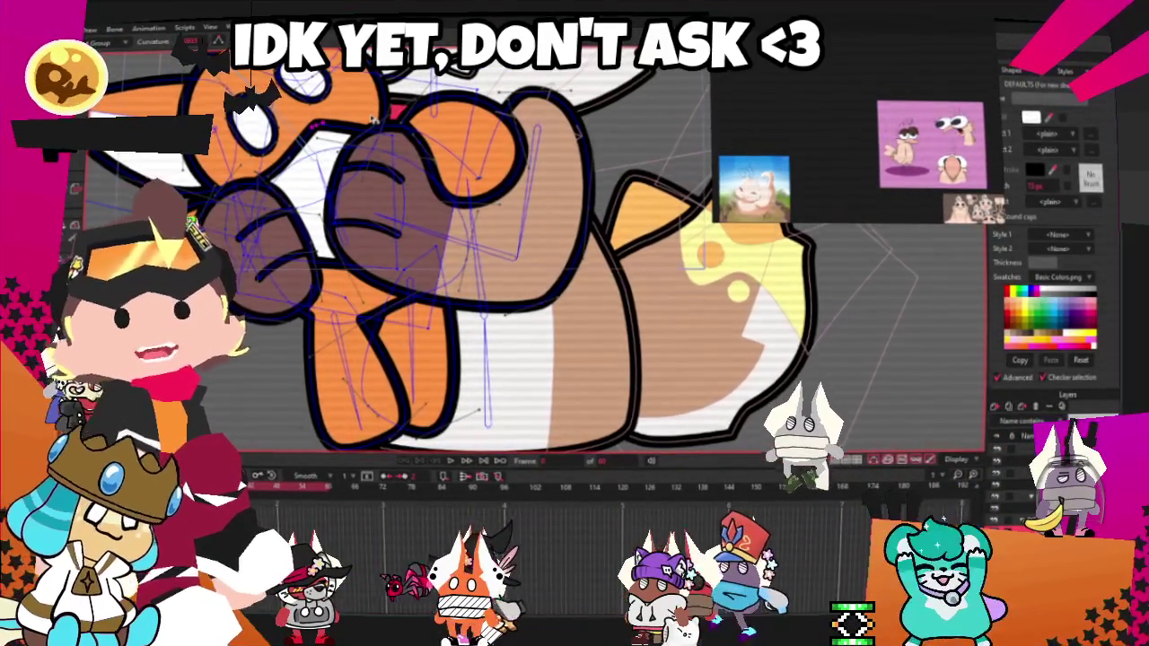
scroll(372, 120, down, 3)
scroll(290, 135, up, 4)
scroll(290, 136, up, 2)
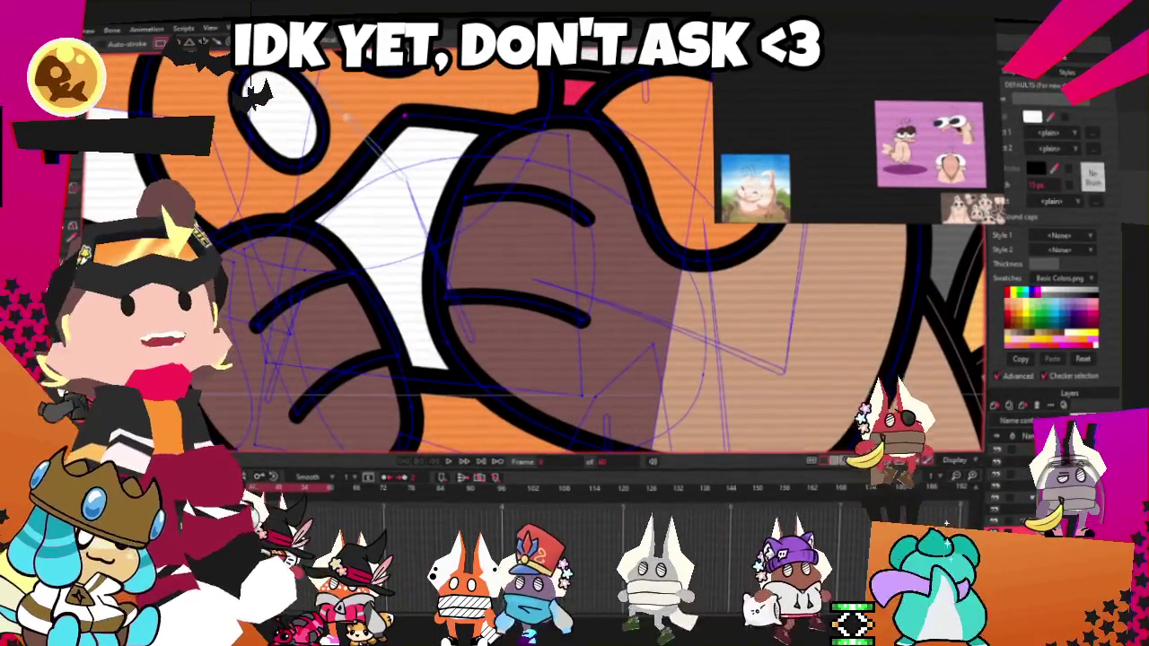
drag(330, 112, 384, 112)
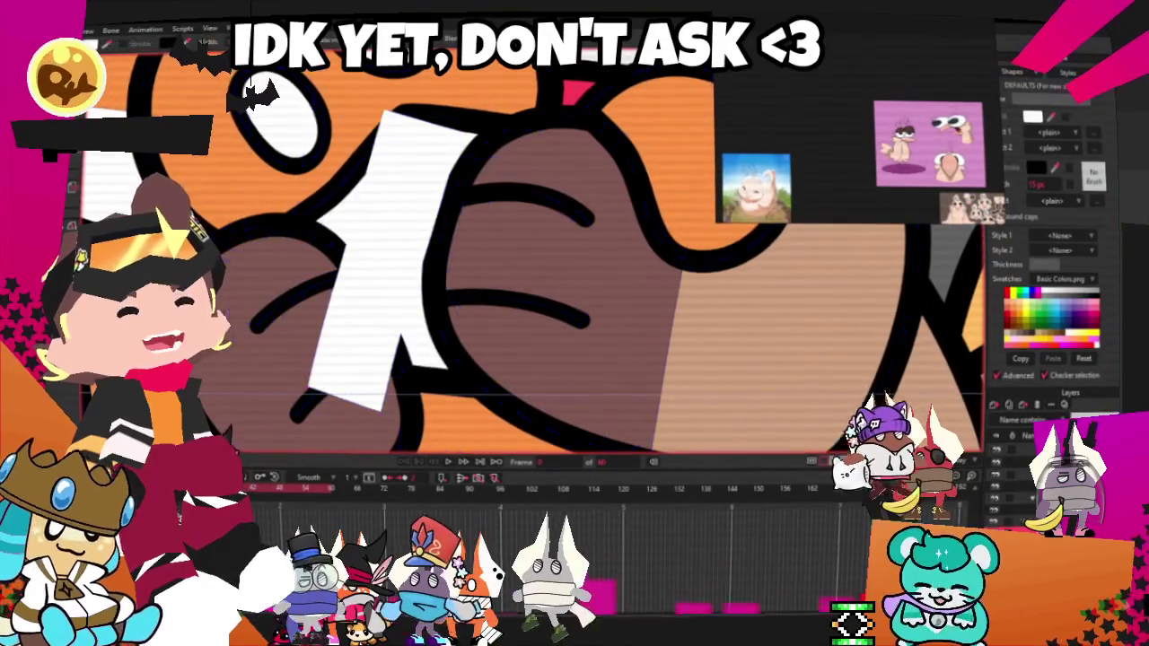
scroll(387, 218, down, 3)
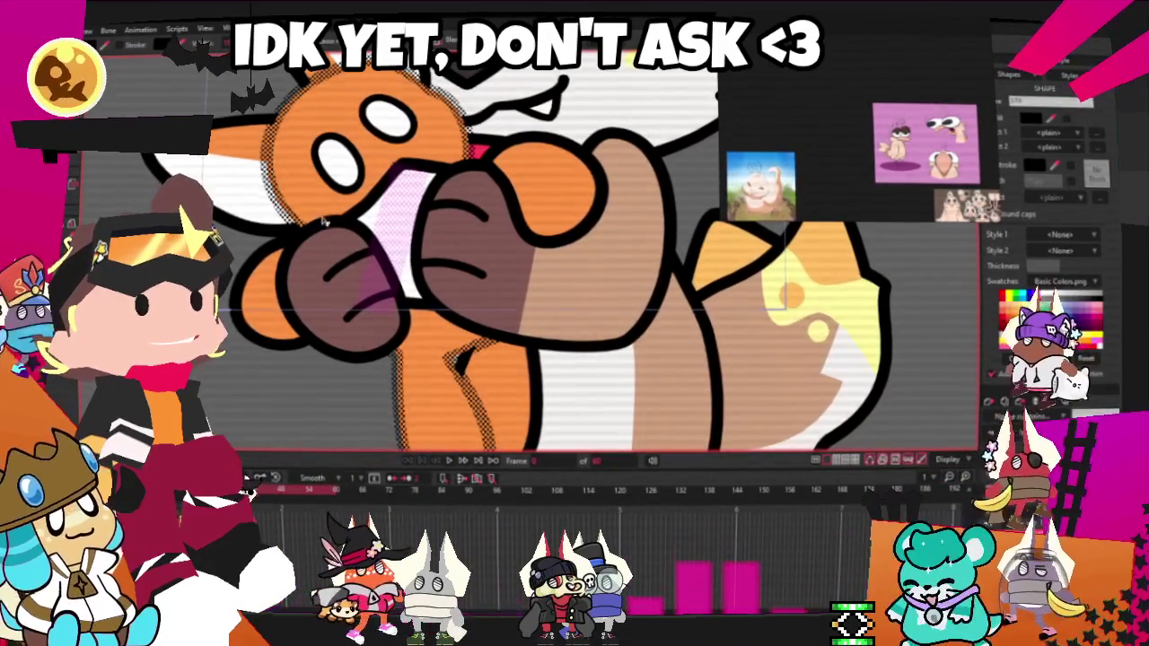
scroll(484, 224, up, 3)
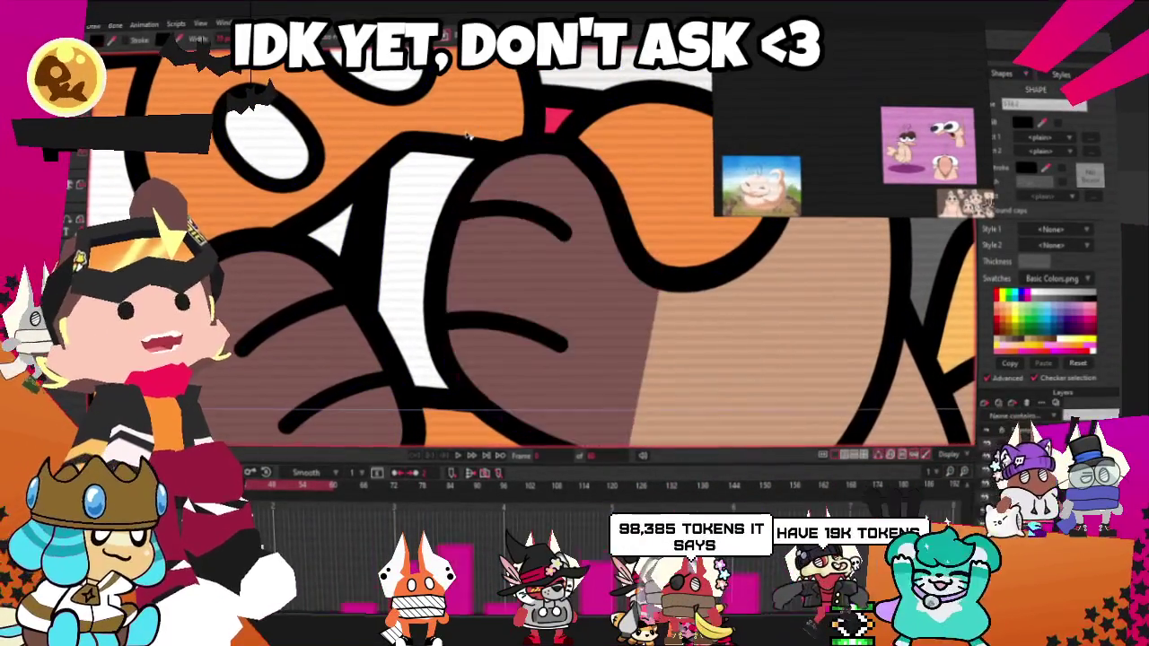
click(352, 133)
scroll(353, 133, down, 2)
scroll(353, 132, down, 2)
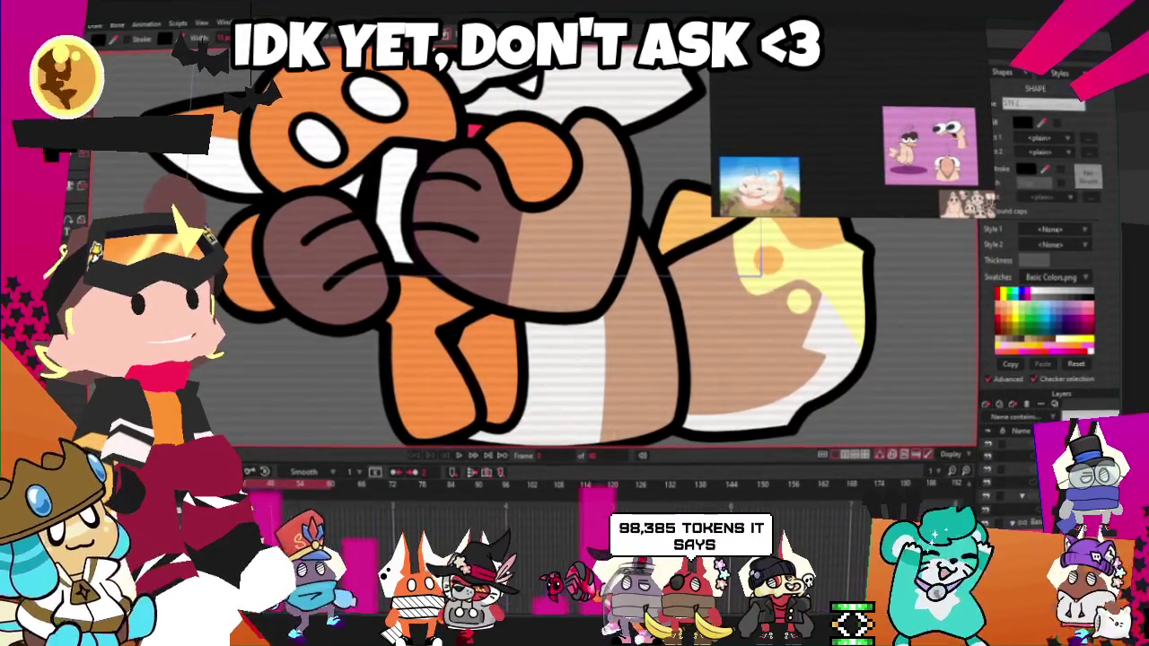
scroll(419, 154, up, 2)
scroll(420, 155, down, 2)
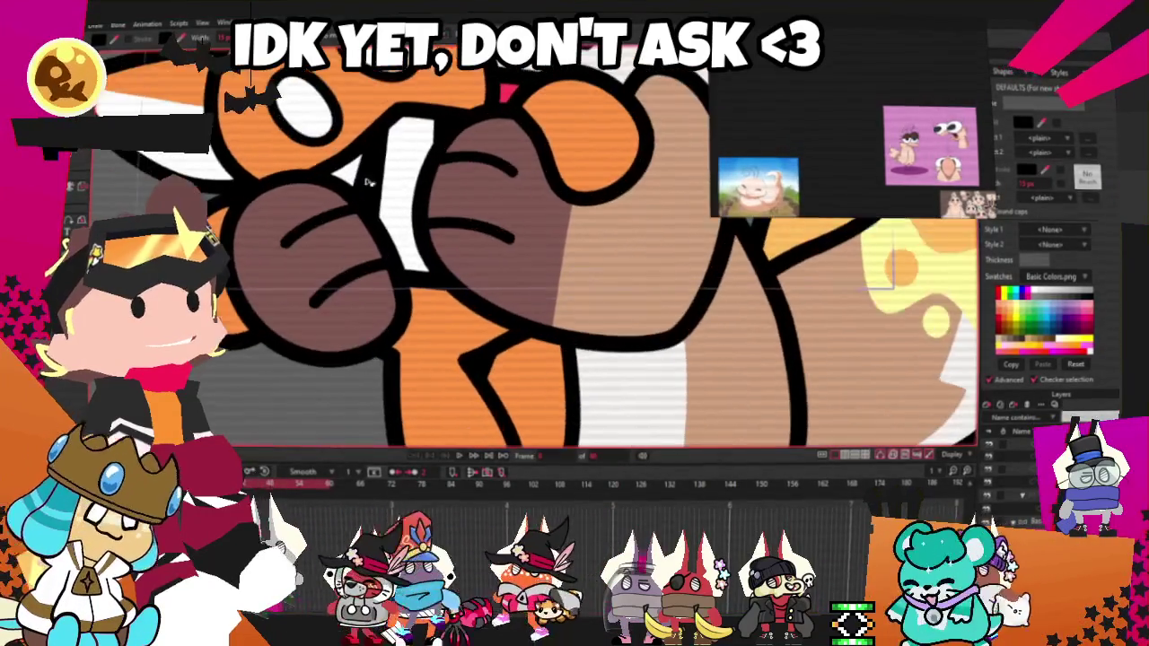
scroll(420, 155, up, 2)
click(495, 339)
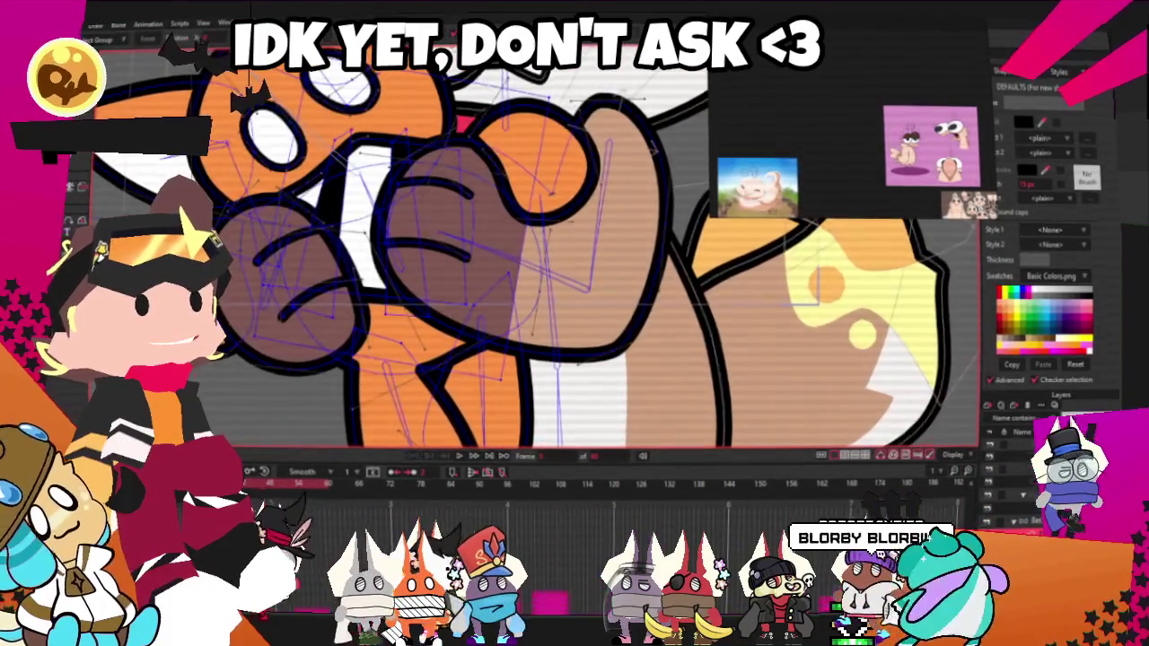
scroll(496, 339, up, 2)
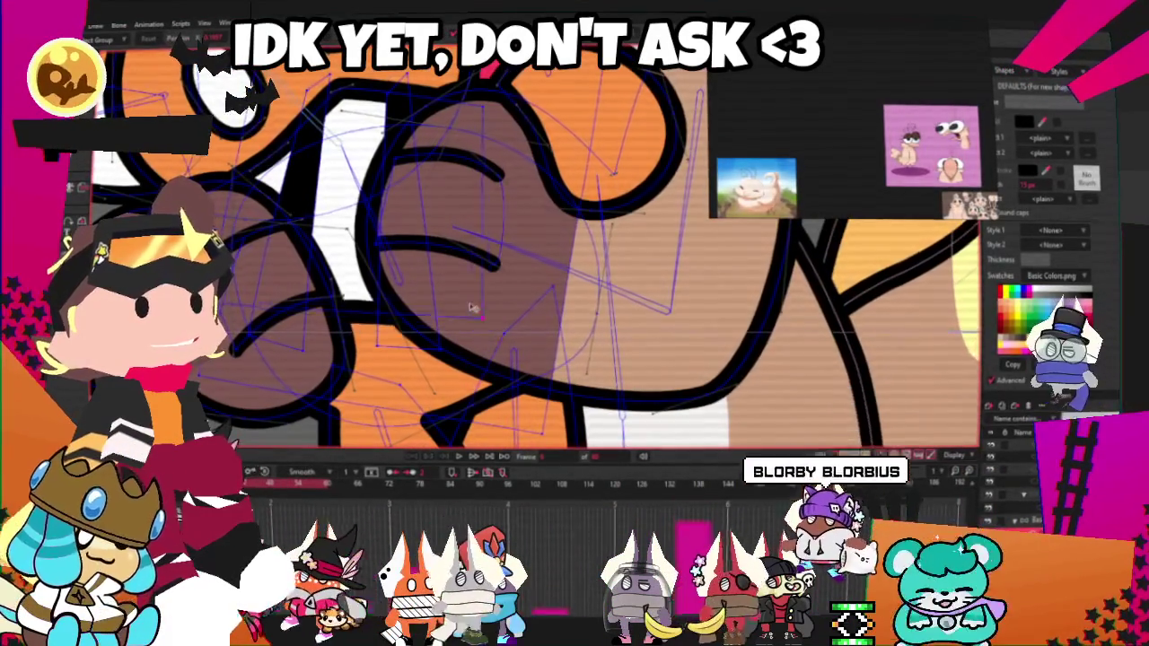
scroll(458, 289, down, 2)
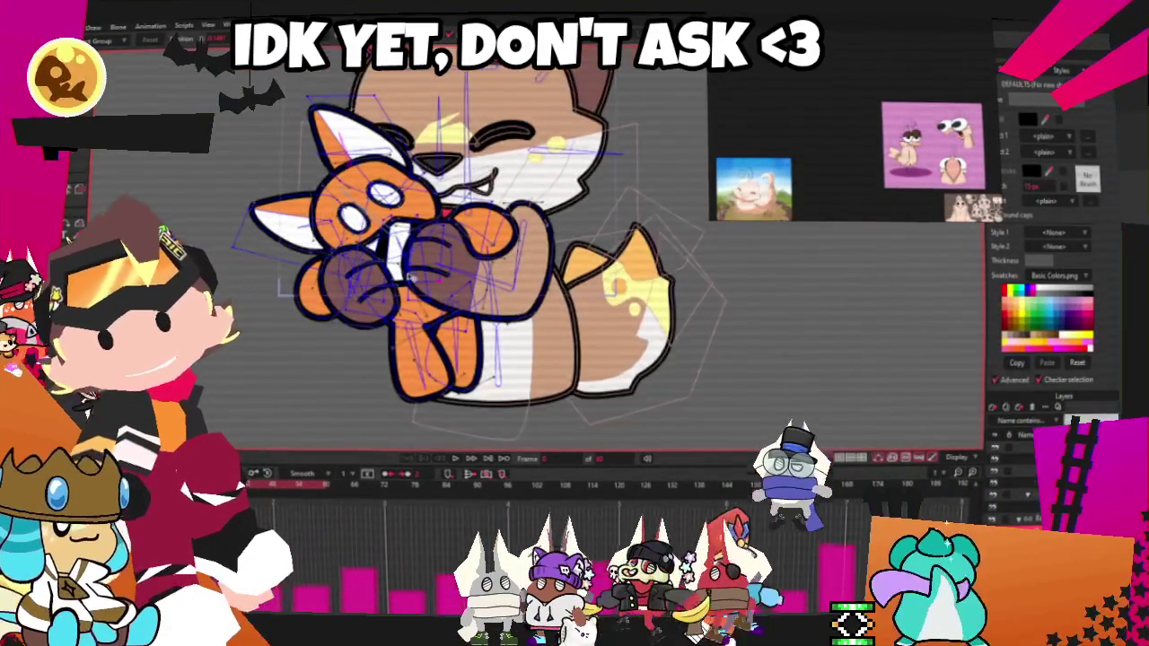
scroll(411, 276, up, 2)
scroll(411, 277, up, 1)
scroll(411, 277, up, 1)
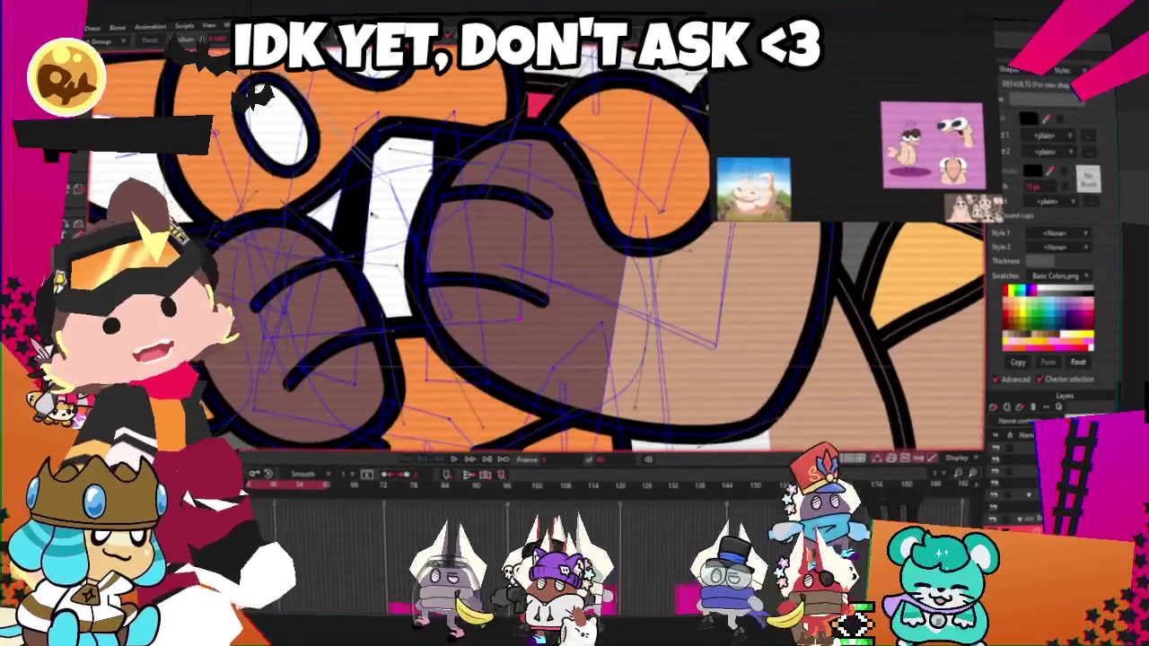
scroll(437, 138, up, 1)
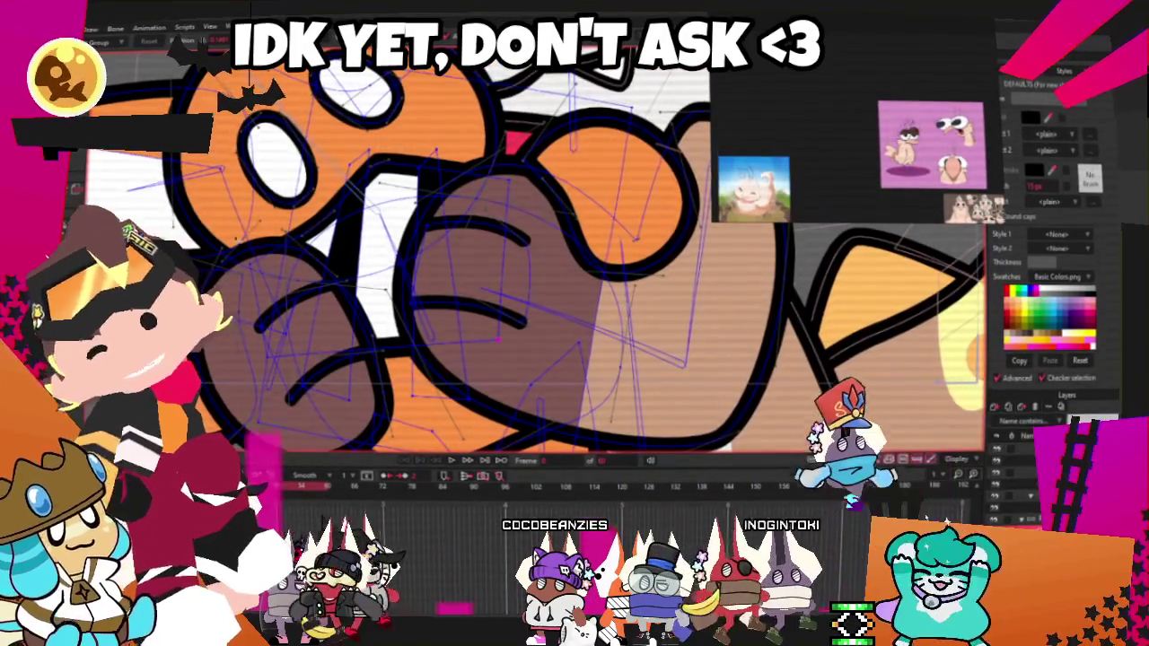
scroll(351, 286, down, 3)
scroll(291, 211, up, 3)
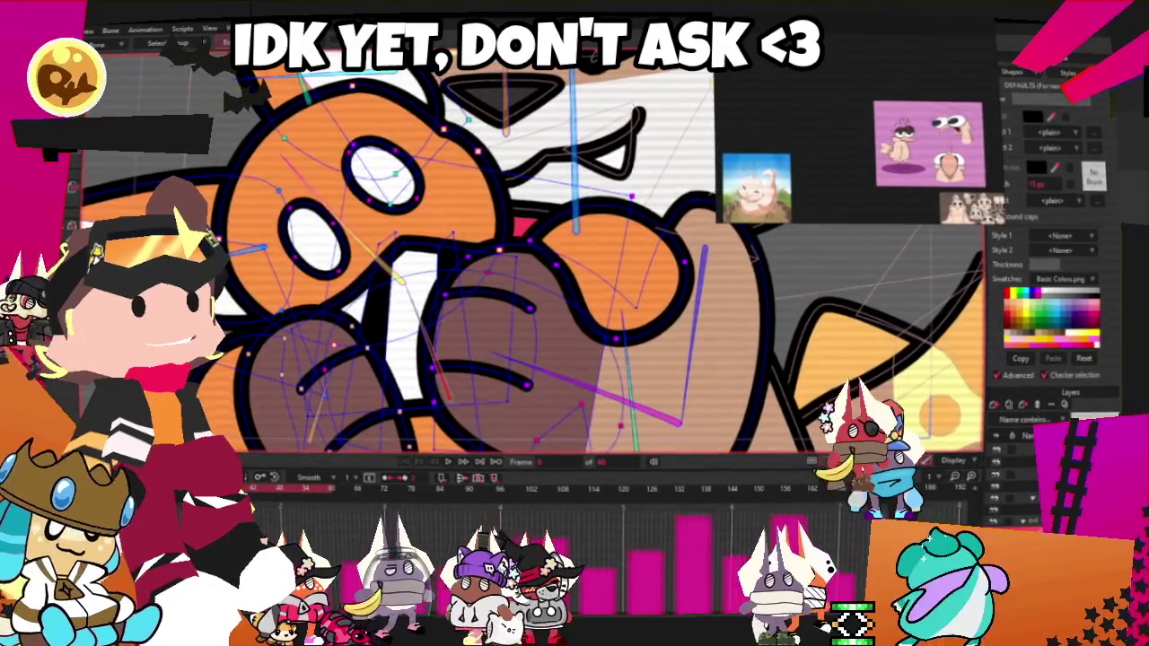
scroll(360, 241, down, 3)
scroll(360, 242, up, 3)
scroll(360, 241, up, 2)
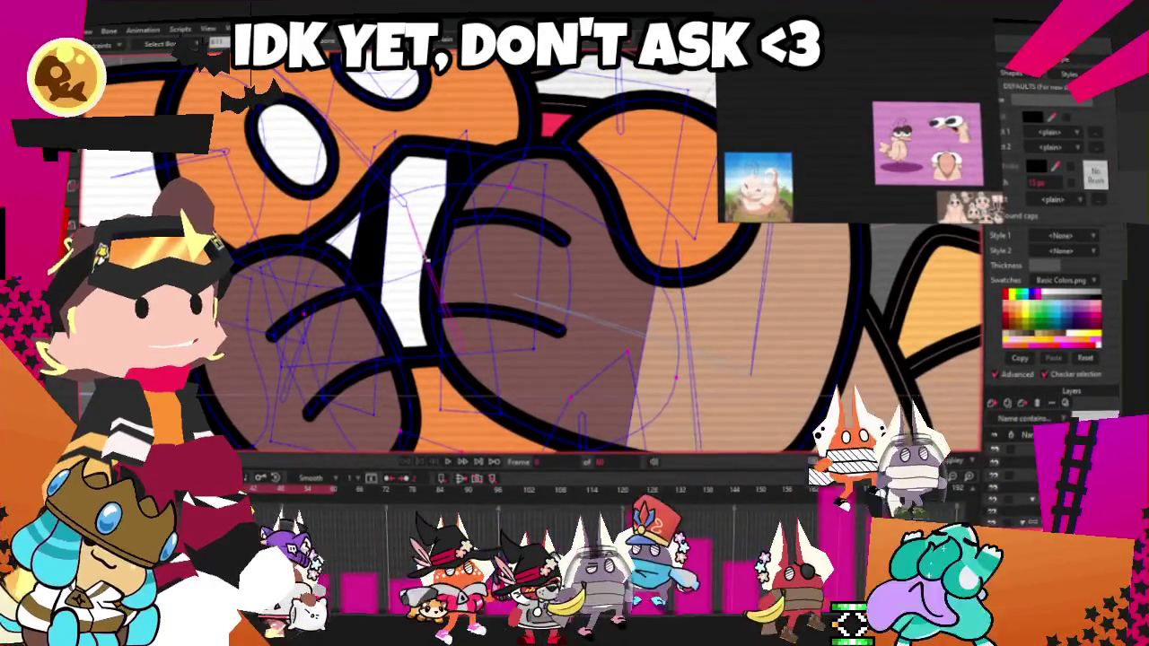
scroll(388, 234, up, 1)
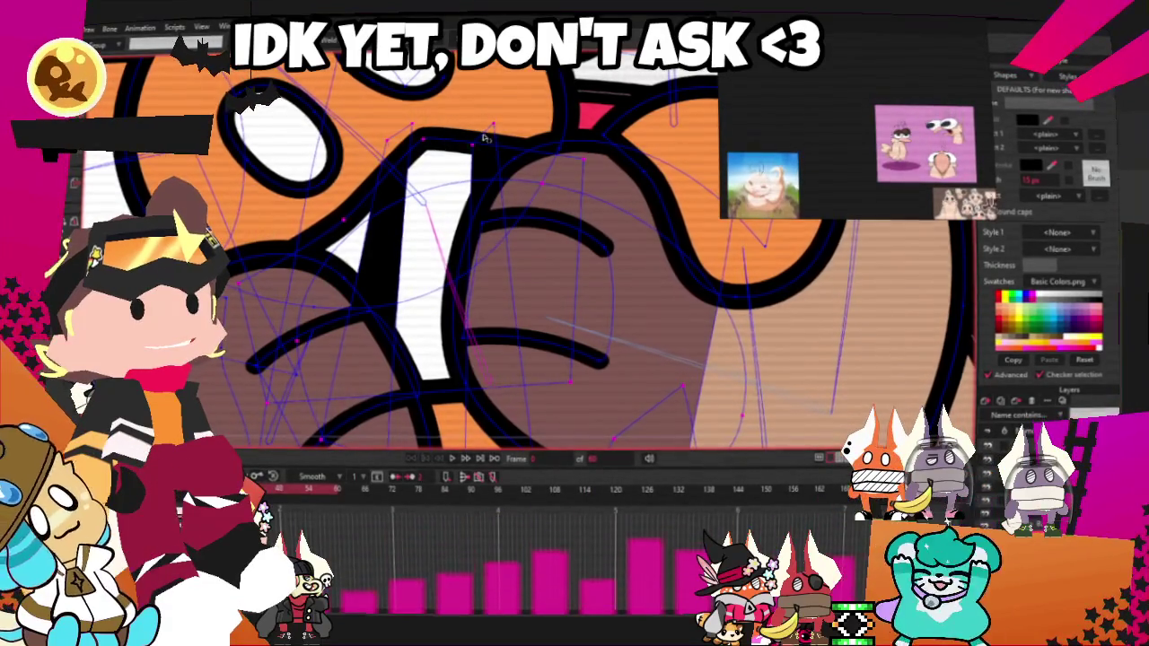
scroll(464, 144, down, 3)
scroll(399, 166, up, 3)
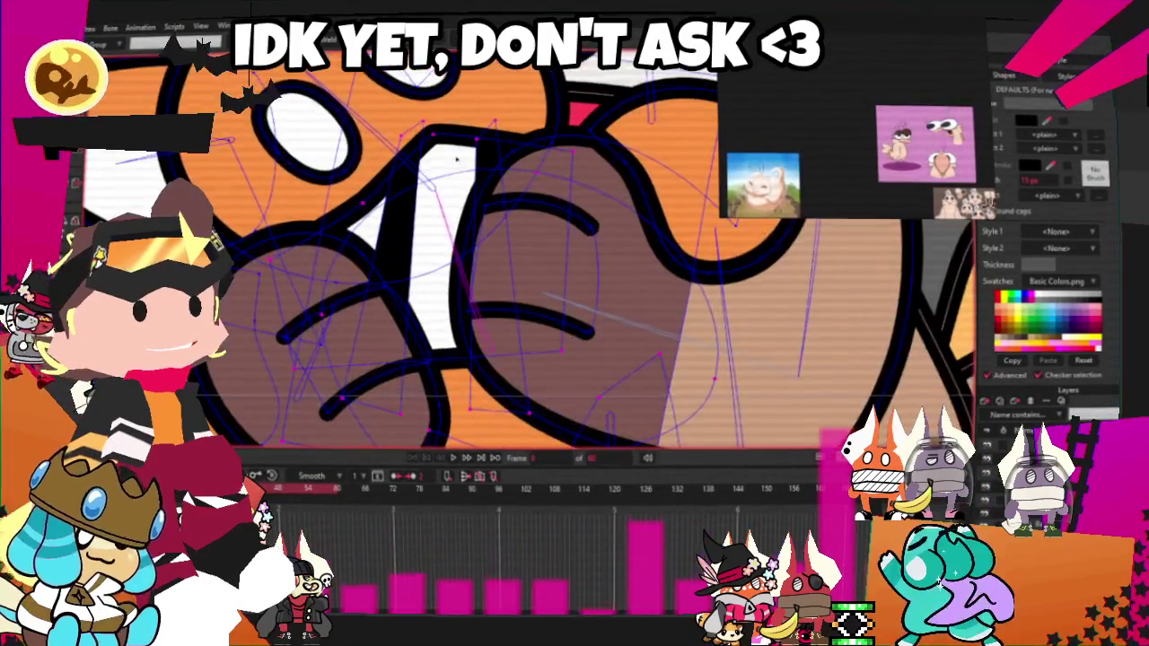
scroll(400, 166, up, 2)
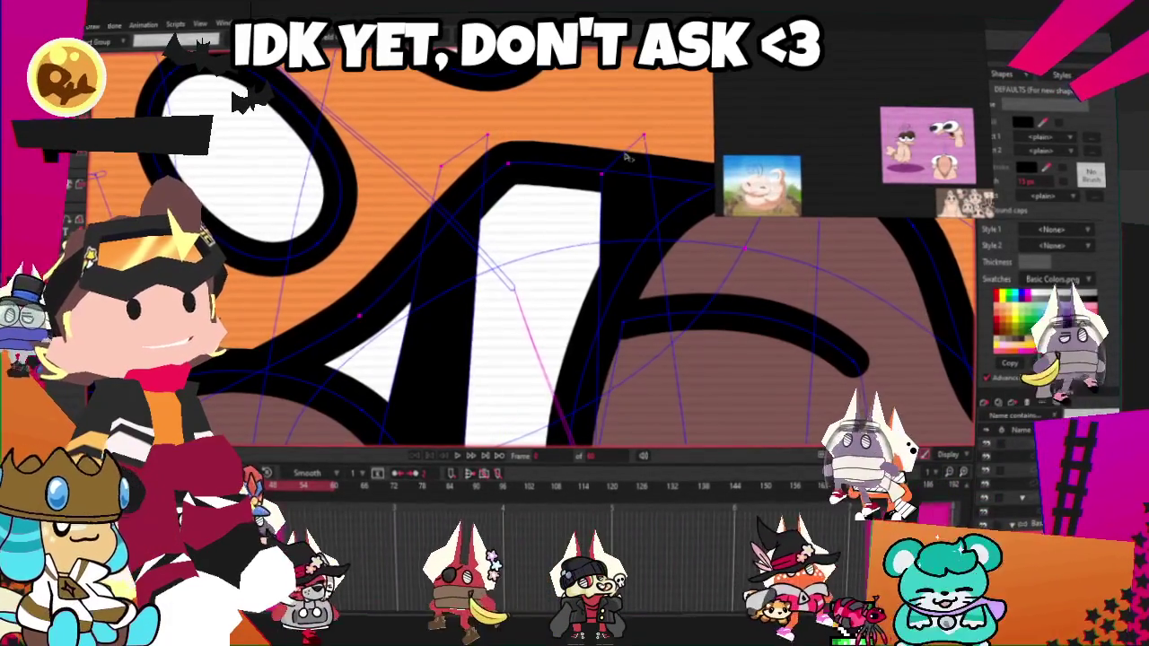
key(z)
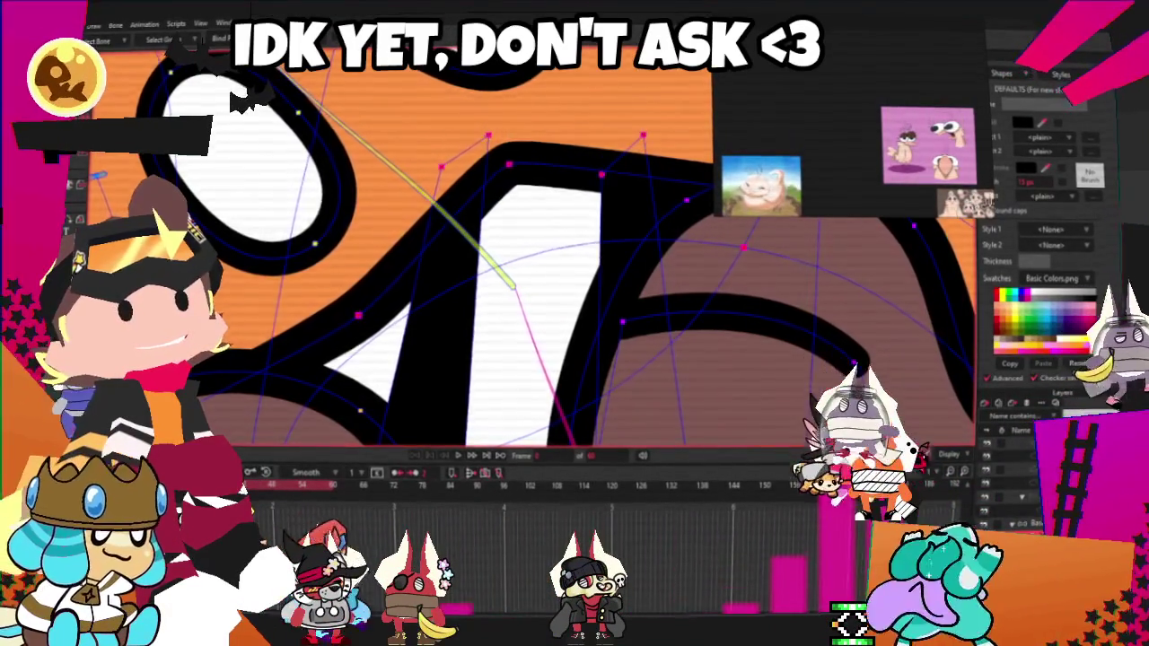
scroll(446, 381, down, 3)
scroll(447, 381, down, 3)
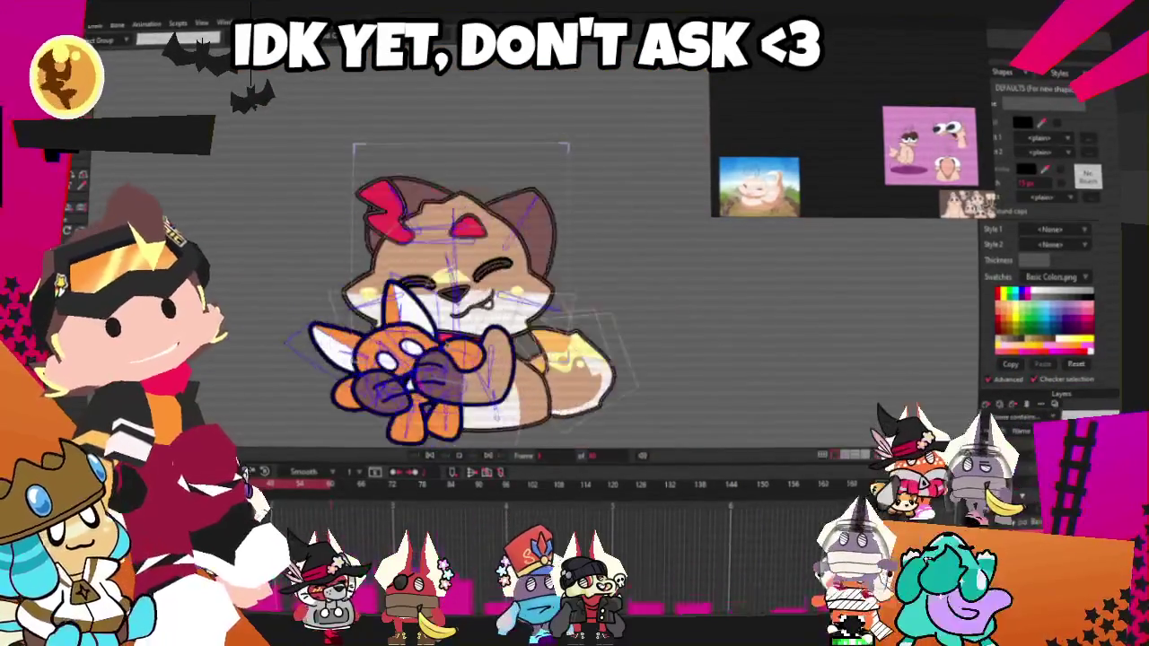
scroll(442, 339, up, 3)
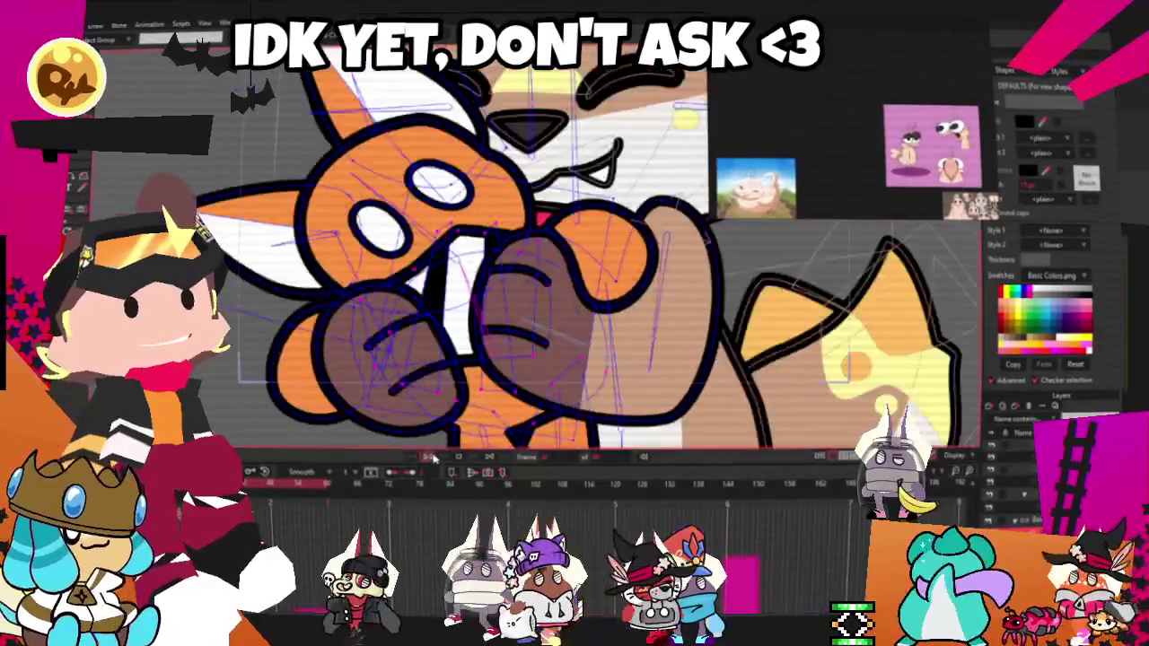
click(430, 458)
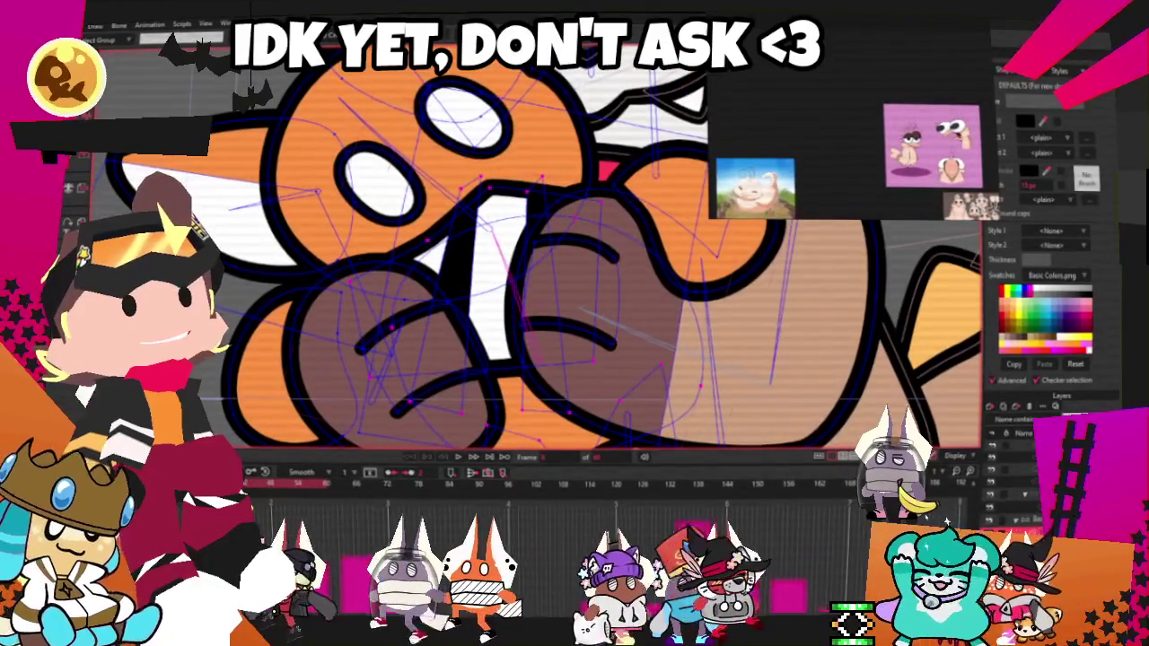
scroll(354, 292, up, 3)
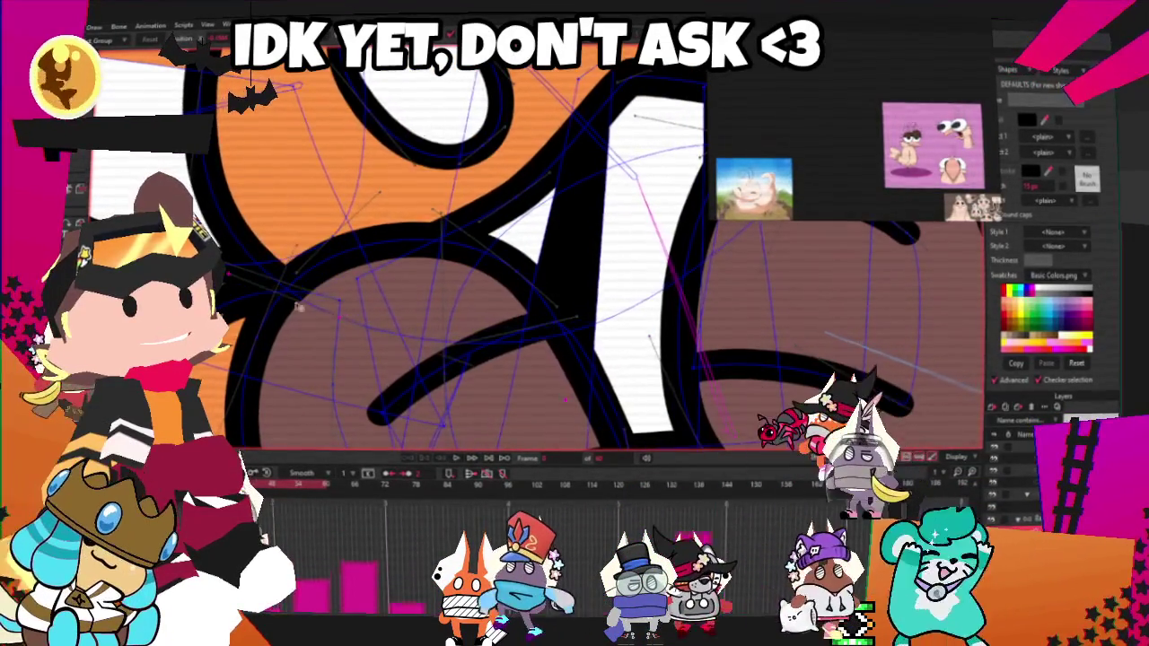
scroll(348, 310, down, 1)
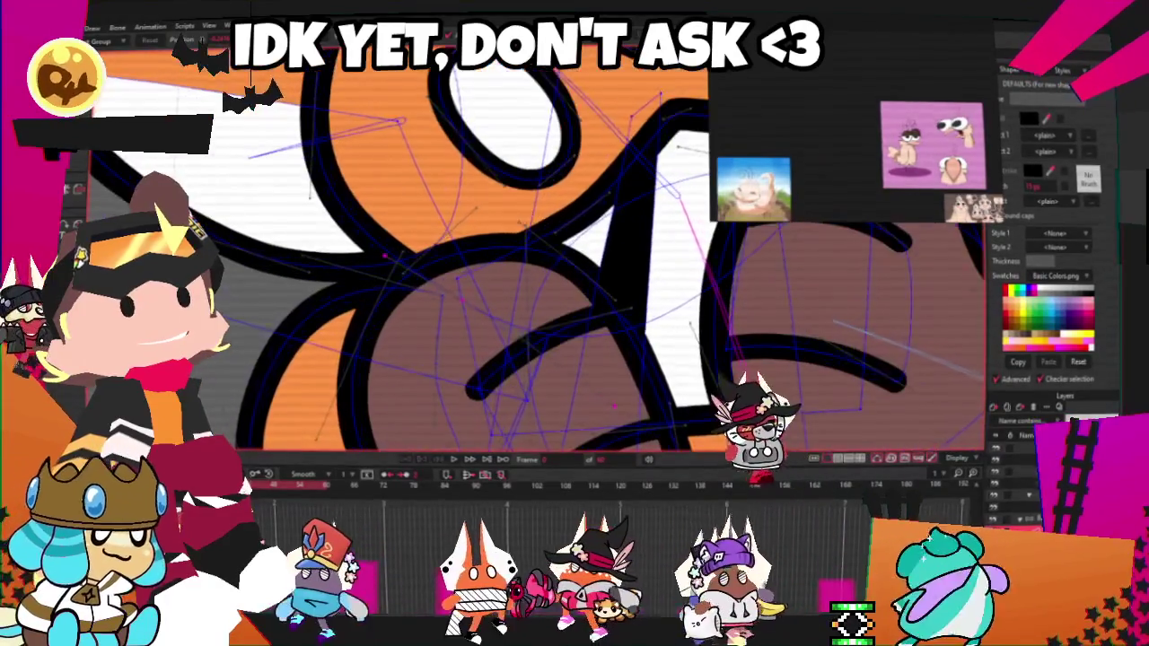
scroll(280, 166, up, 1)
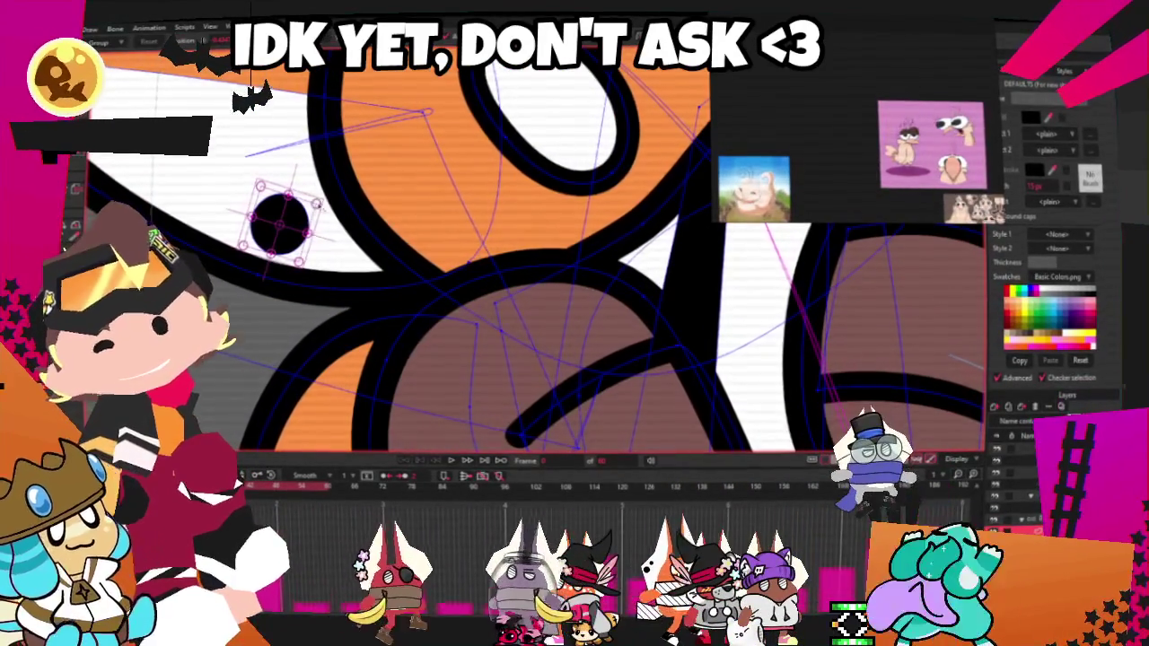
- Draw a small black spot on the fox's white ear lining
drag(286, 220, 216, 170)
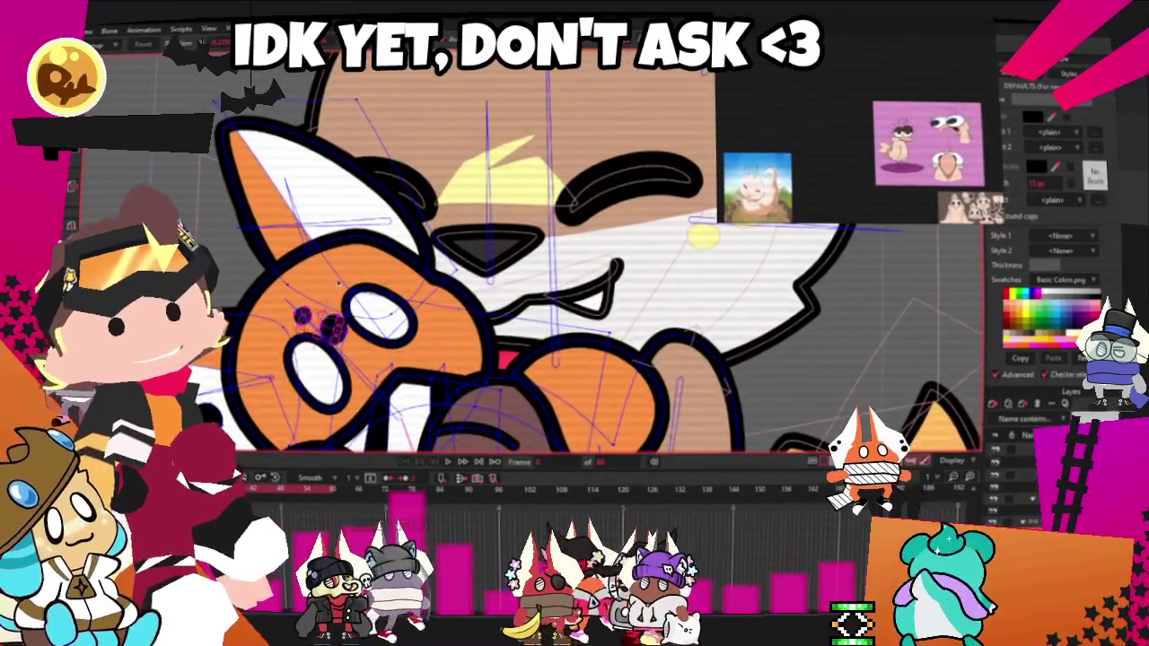
scroll(330, 347, up, 2)
scroll(401, 137, up, 2)
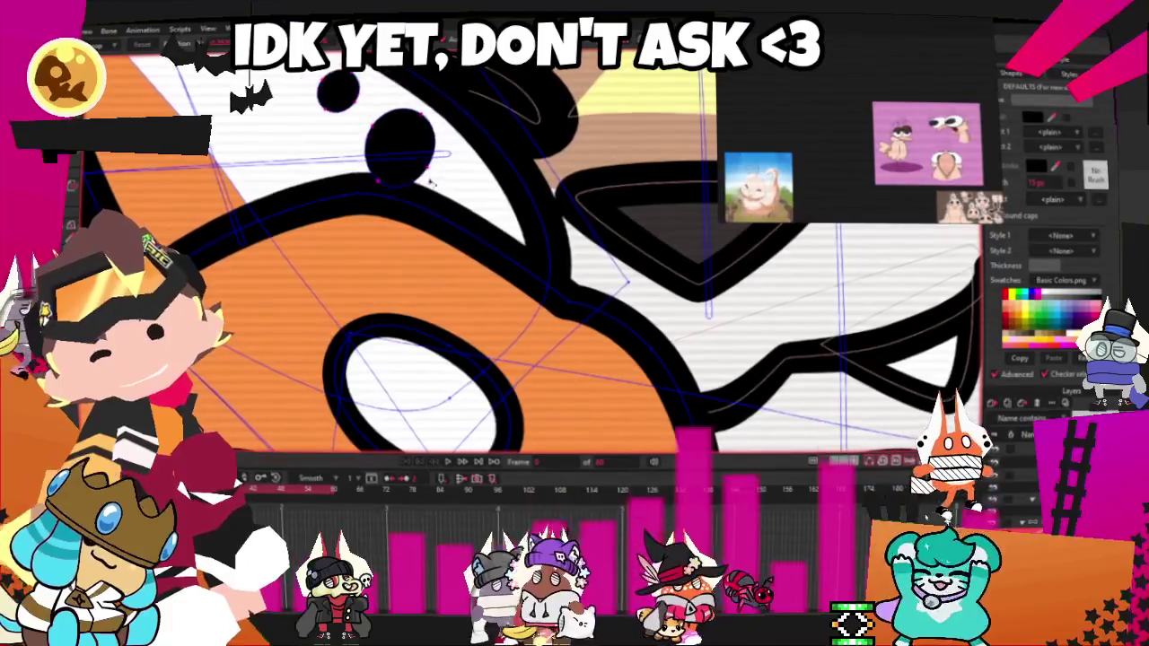
scroll(404, 191, down, 2)
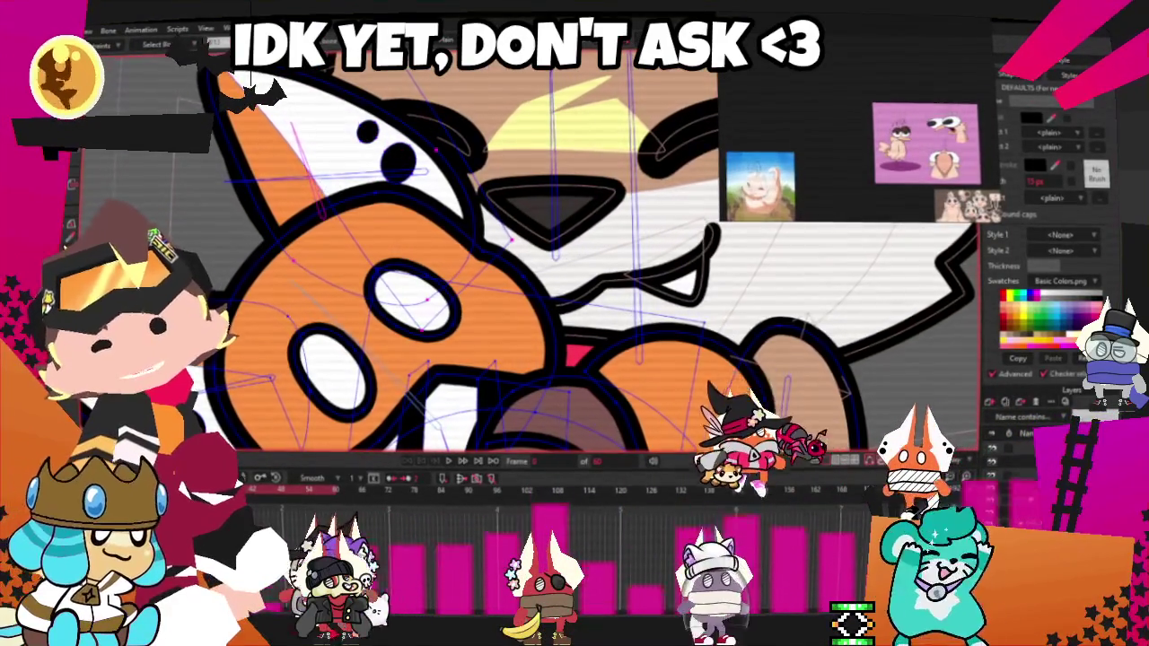
scroll(372, 142, up, 1)
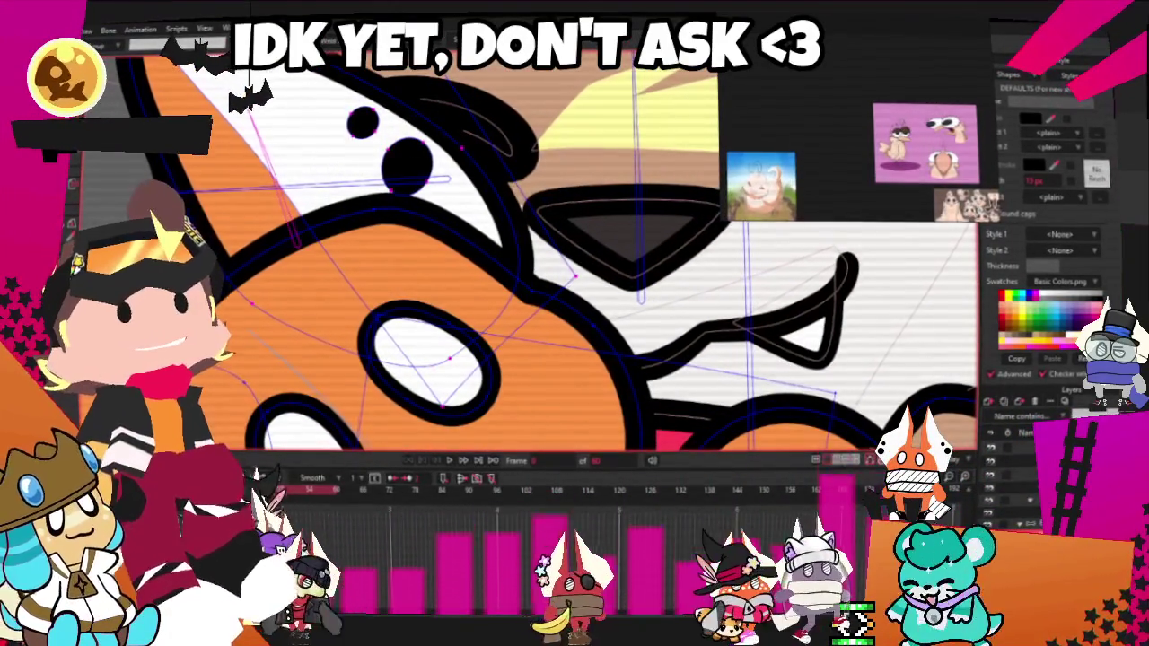
scroll(372, 141, down, 2)
scroll(255, 394, up, 2)
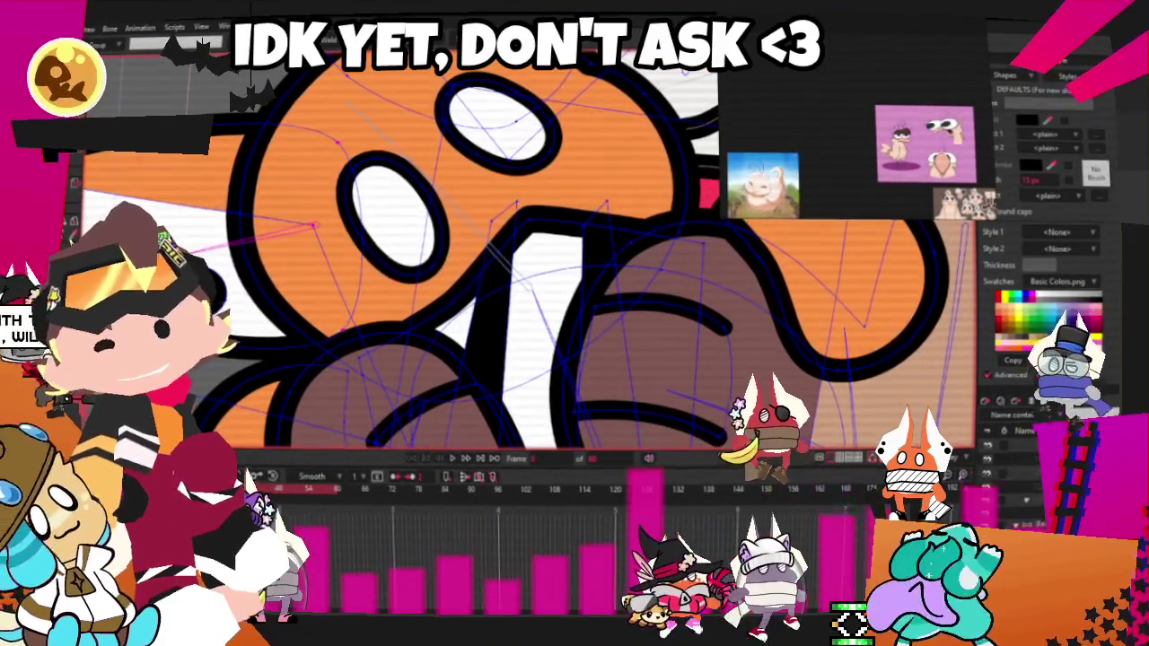
scroll(293, 261, down, 1)
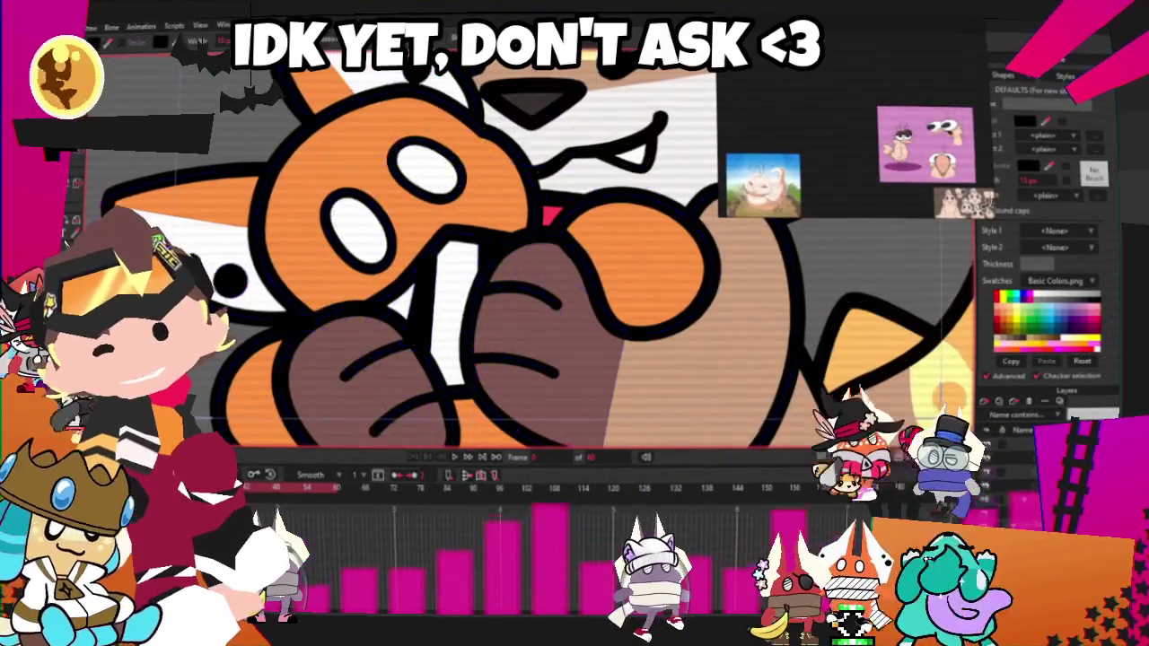
scroll(226, 282, down, 3)
scroll(339, 164, up, 3)
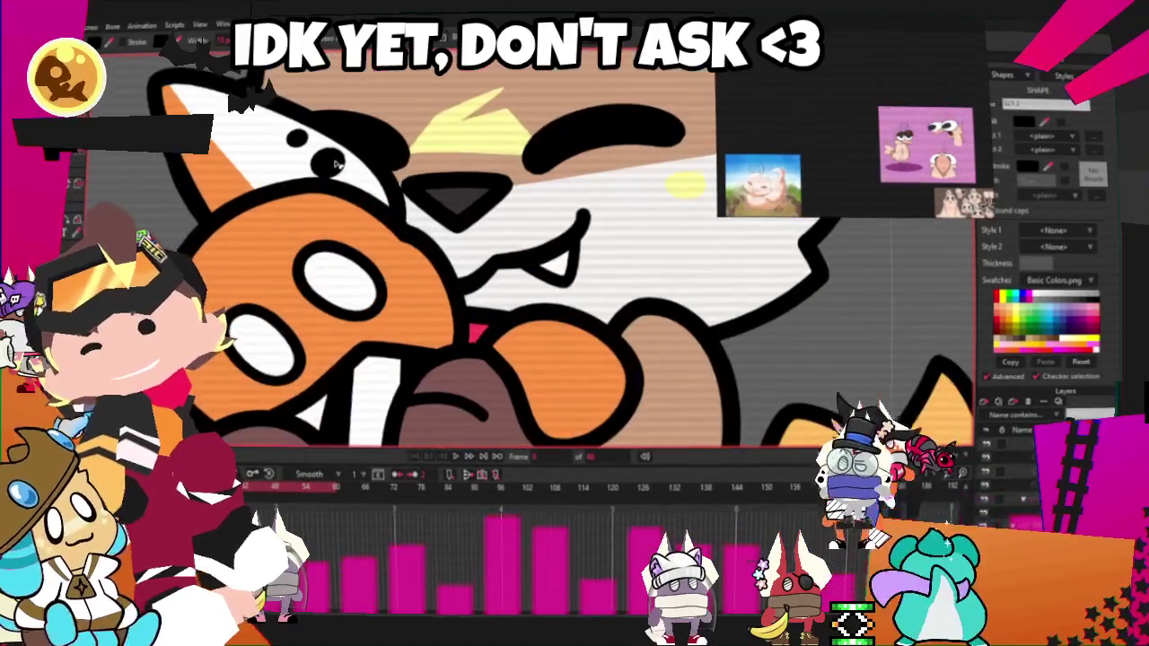
scroll(355, 221, down, 1)
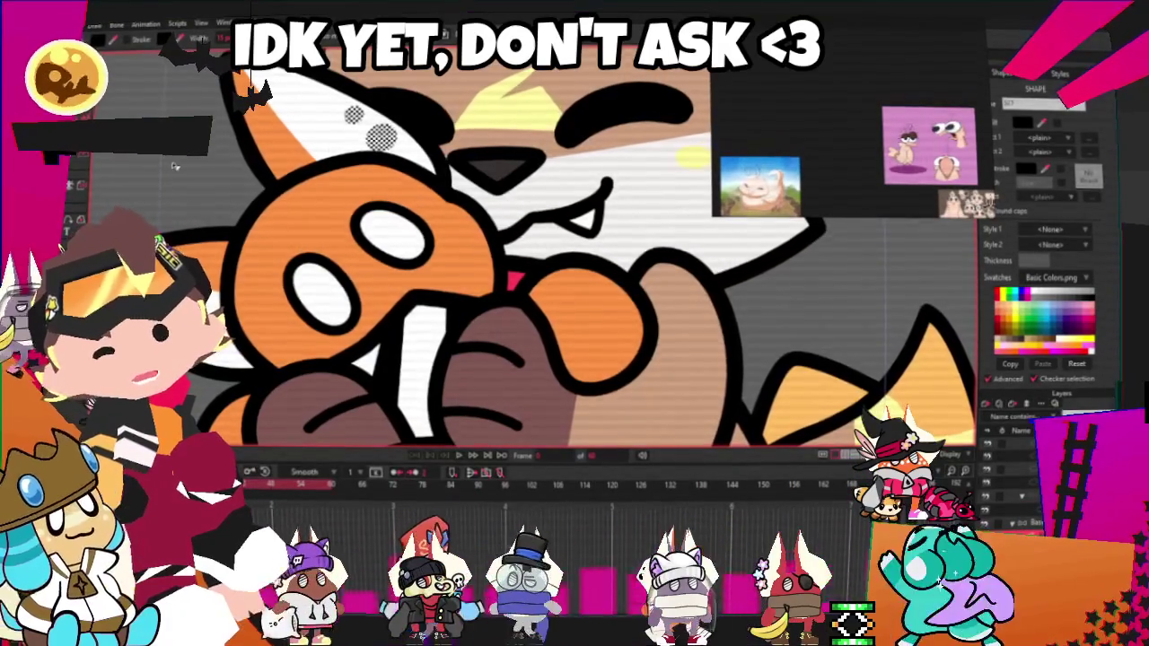
scroll(359, 358, down, 2)
scroll(413, 437, down, 2)
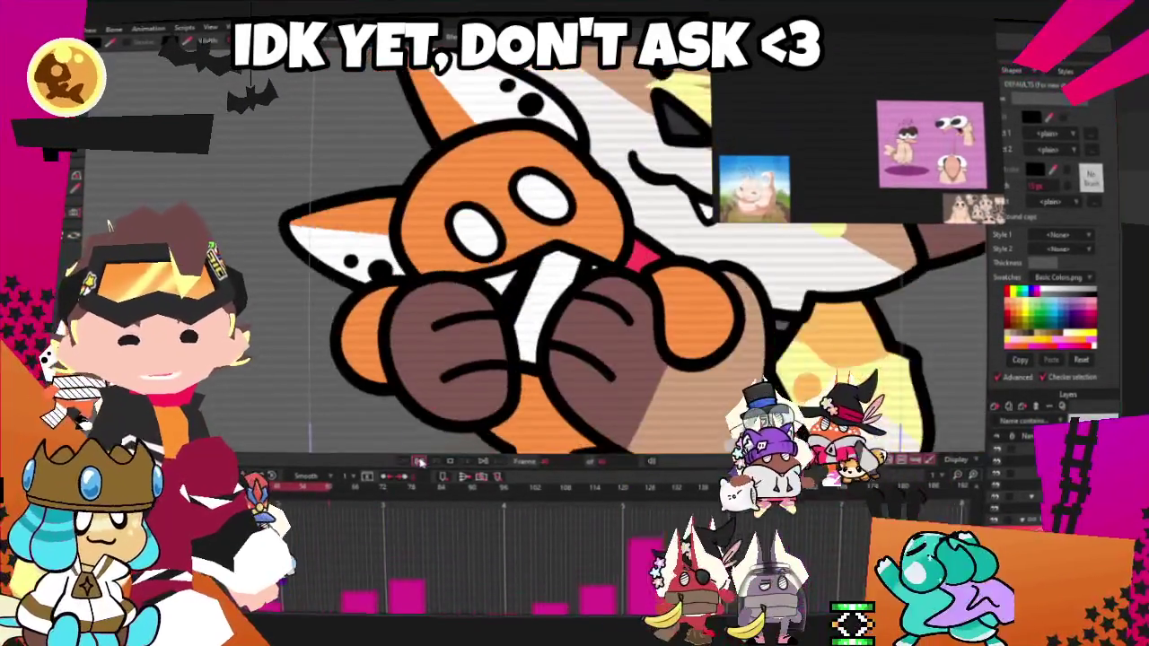
- Stop playback and pick the area under the cat's paws for the dark shape
click(419, 462)
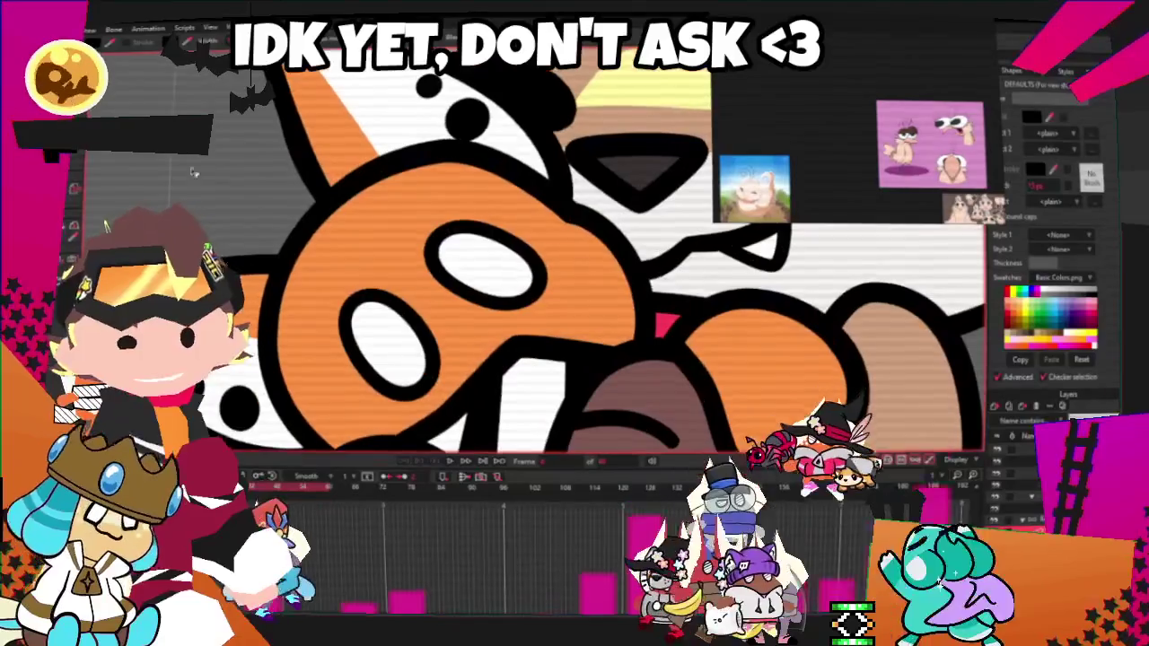
click(310, 220)
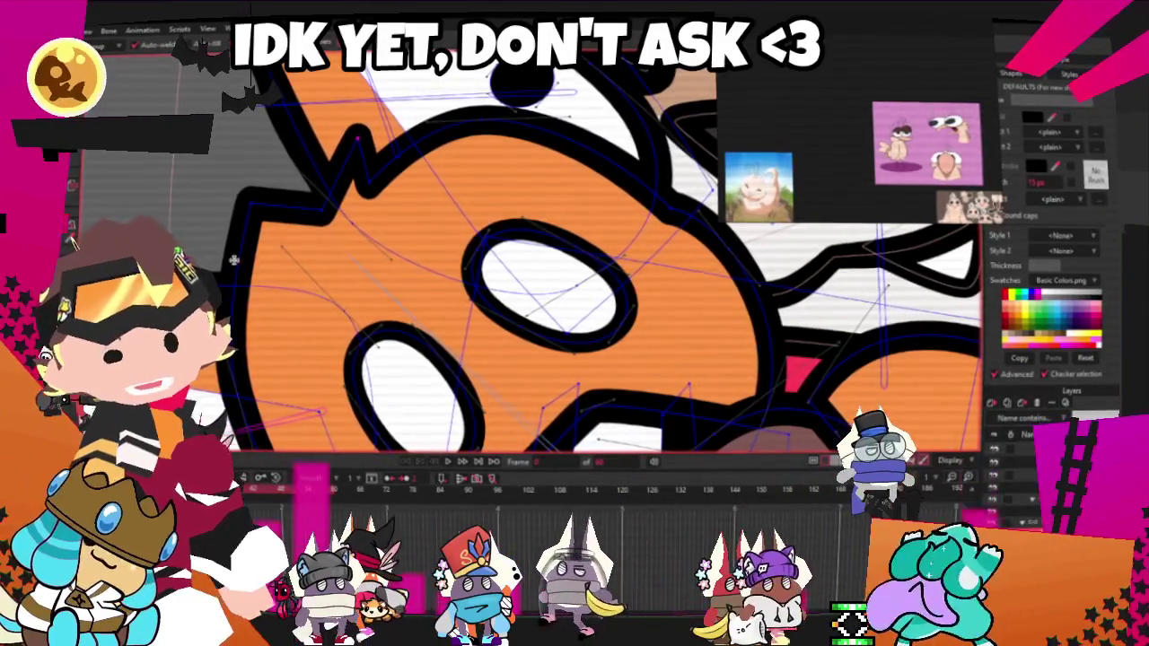
scroll(250, 273, down, 4)
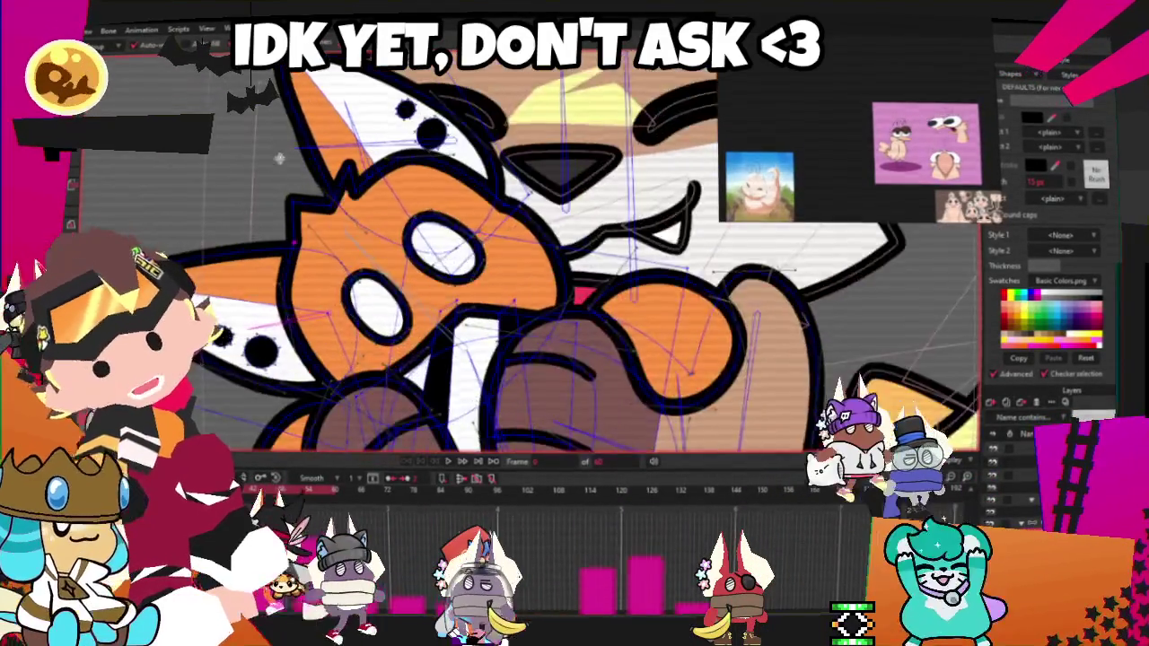
scroll(305, 176, up, 4)
scroll(411, 172, up, 3)
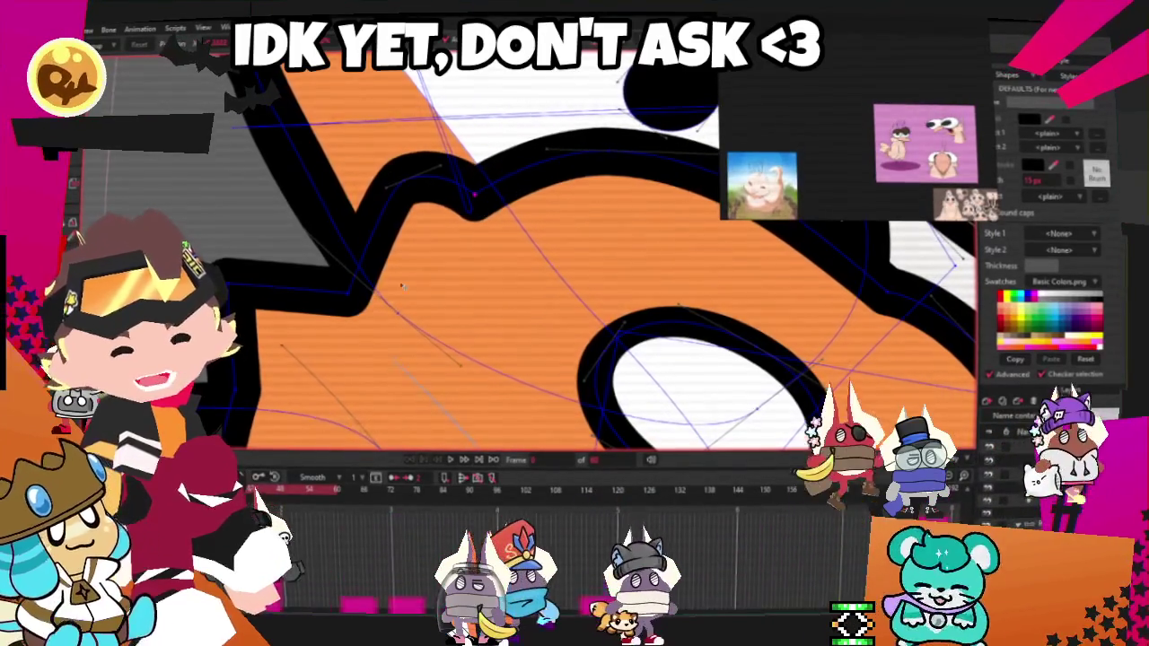
scroll(399, 211, down, 1)
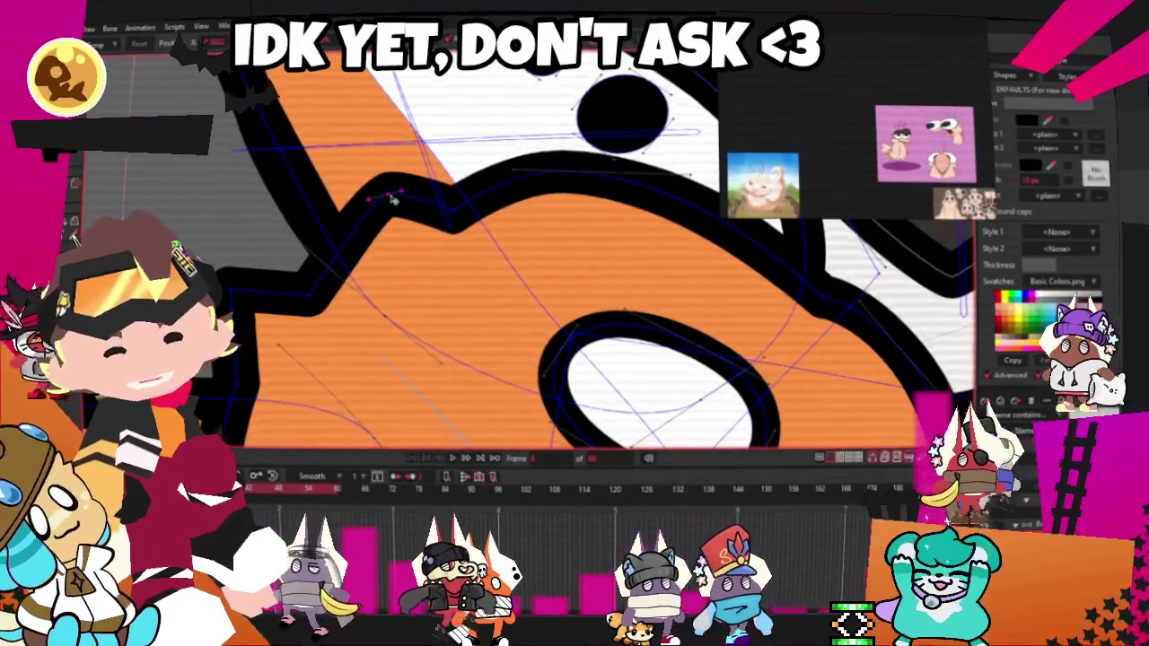
scroll(427, 198, down, 2)
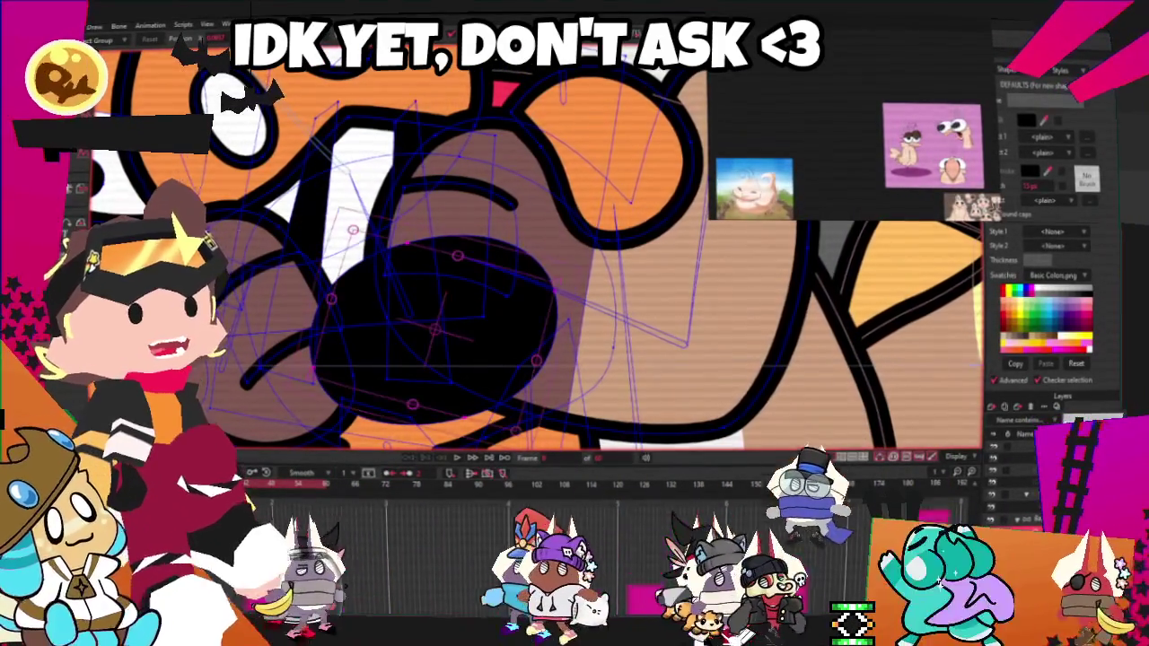
- Select the dark shape under the cat's paws and soften its fill in the Style panel
click(397, 328)
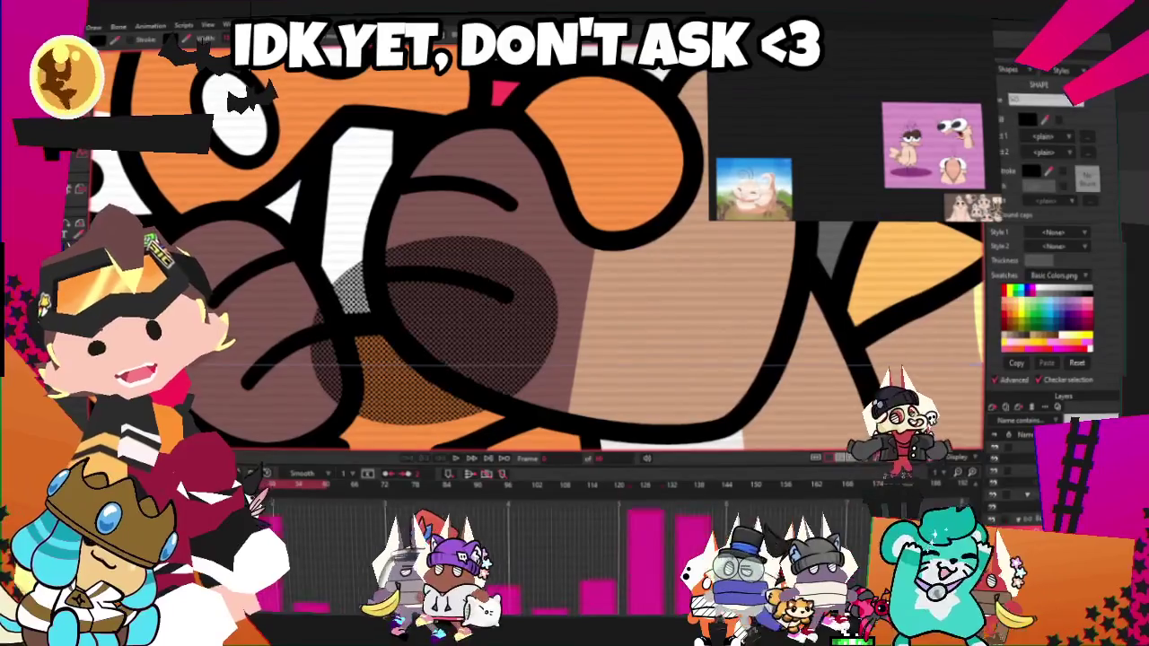
scroll(372, 158, down, 5)
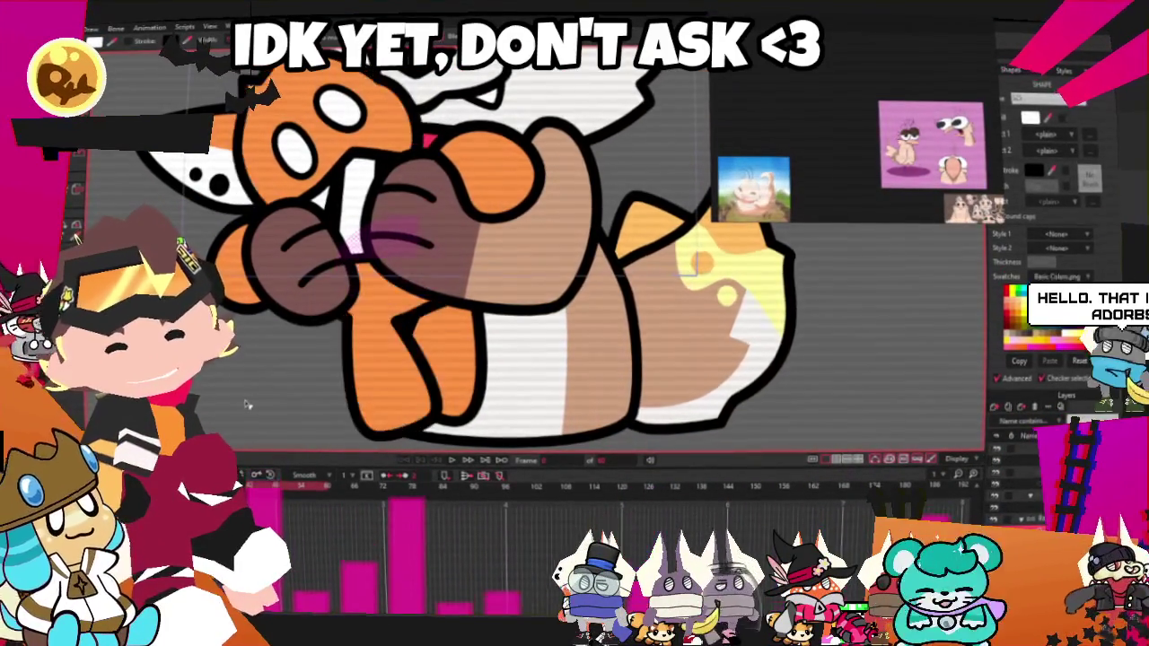
scroll(277, 369, down, 3)
scroll(277, 368, up, 3)
scroll(287, 327, up, 1)
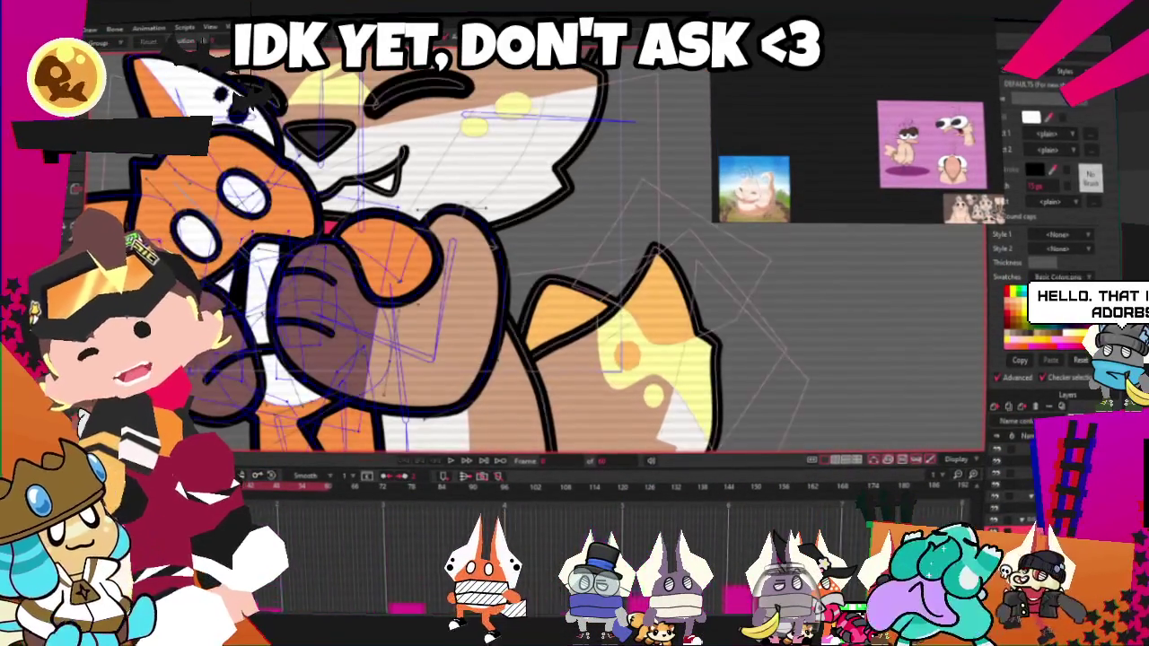
scroll(287, 327, up, 1)
scroll(288, 326, up, 1)
scroll(287, 327, up, 1)
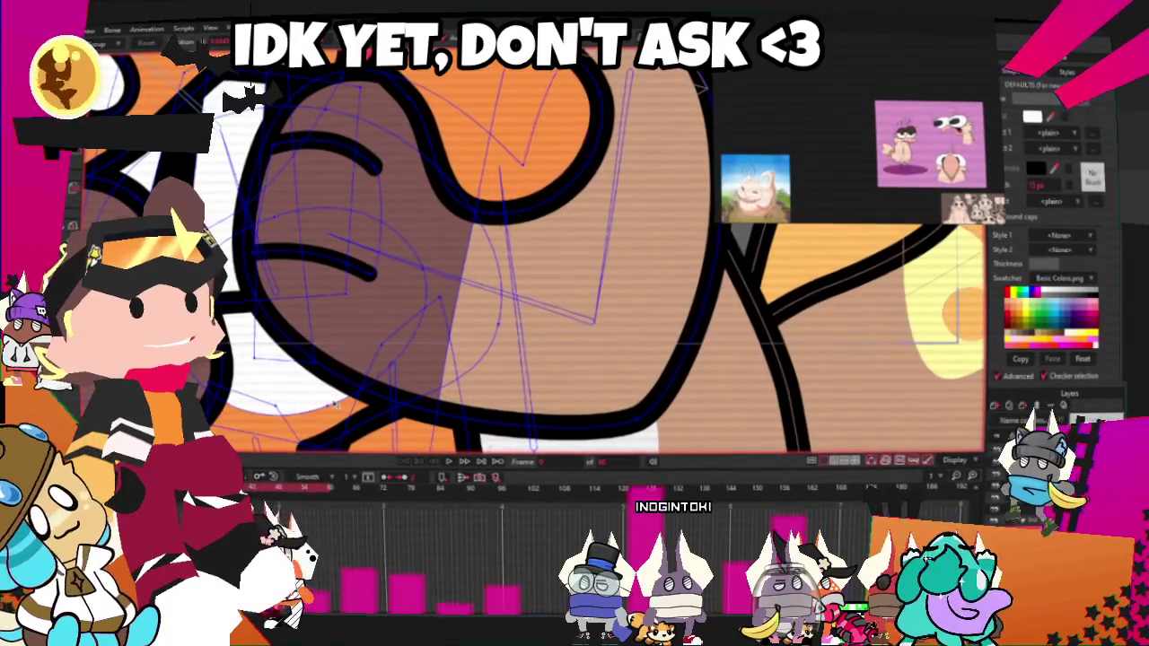
- Play the hug animation to preview the cat gripping the fox toy
click(446, 461)
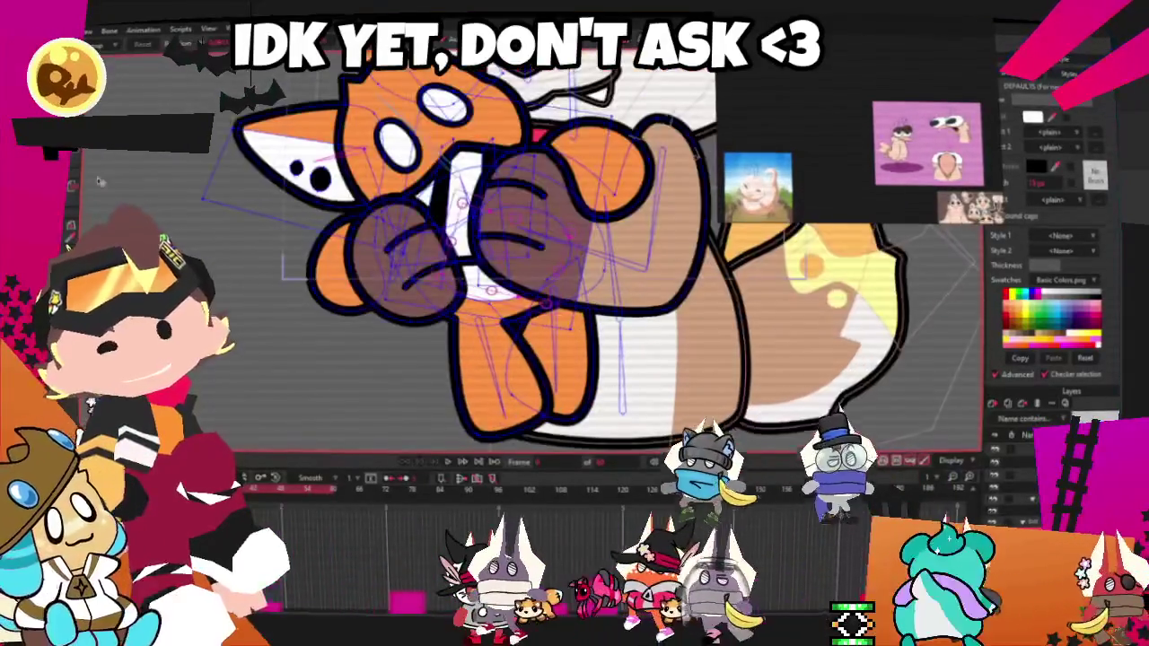
scroll(487, 242, up, 3)
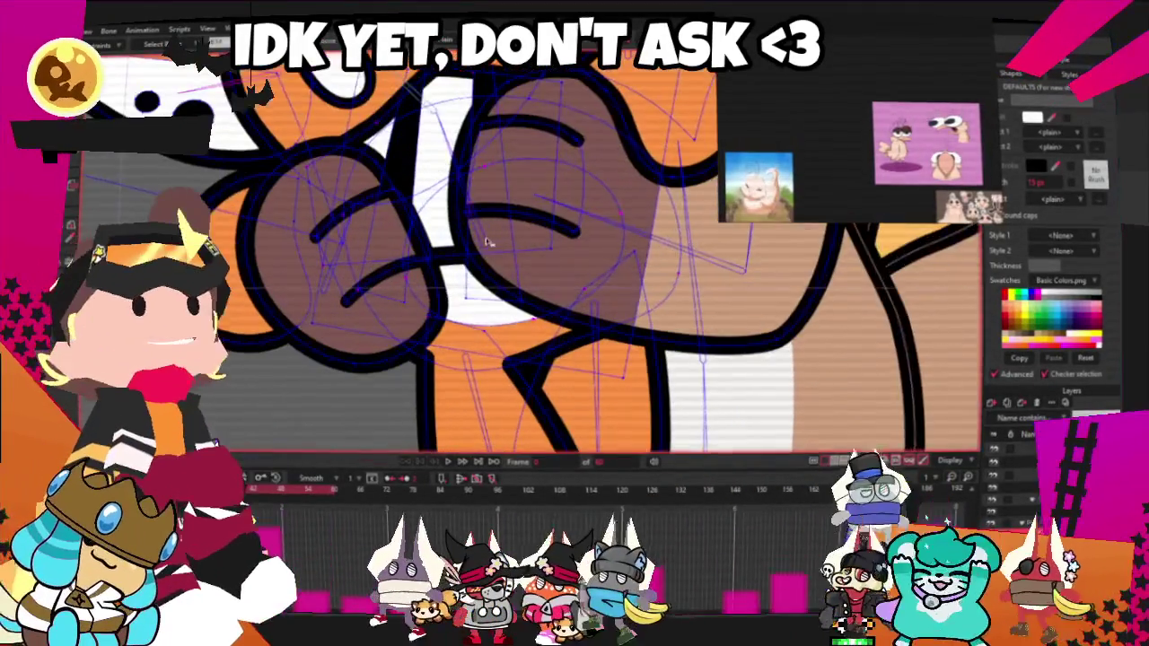
scroll(530, 251, up, 2)
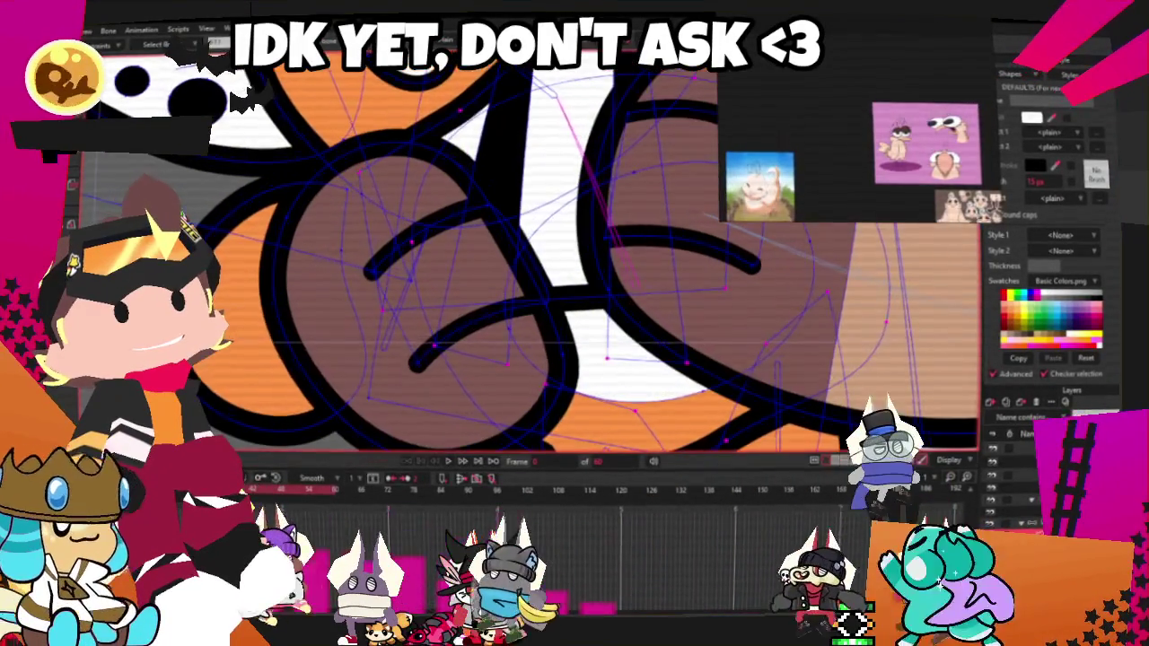
scroll(671, 410, up, 2)
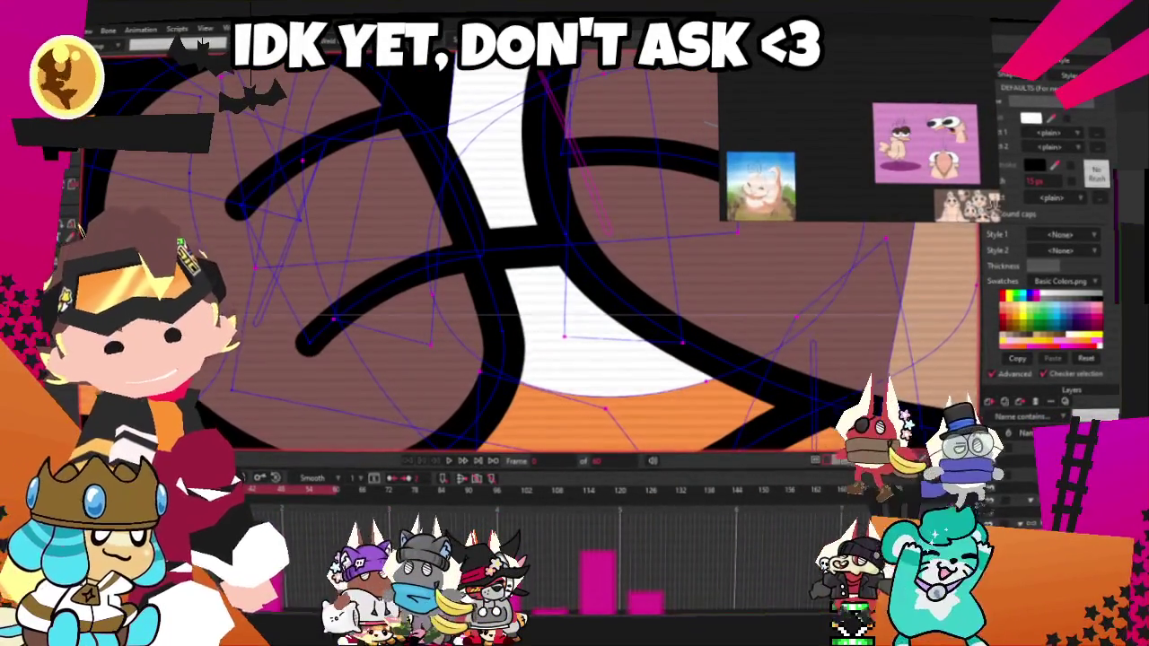
scroll(377, 260, down, 5)
scroll(459, 386, down, 4)
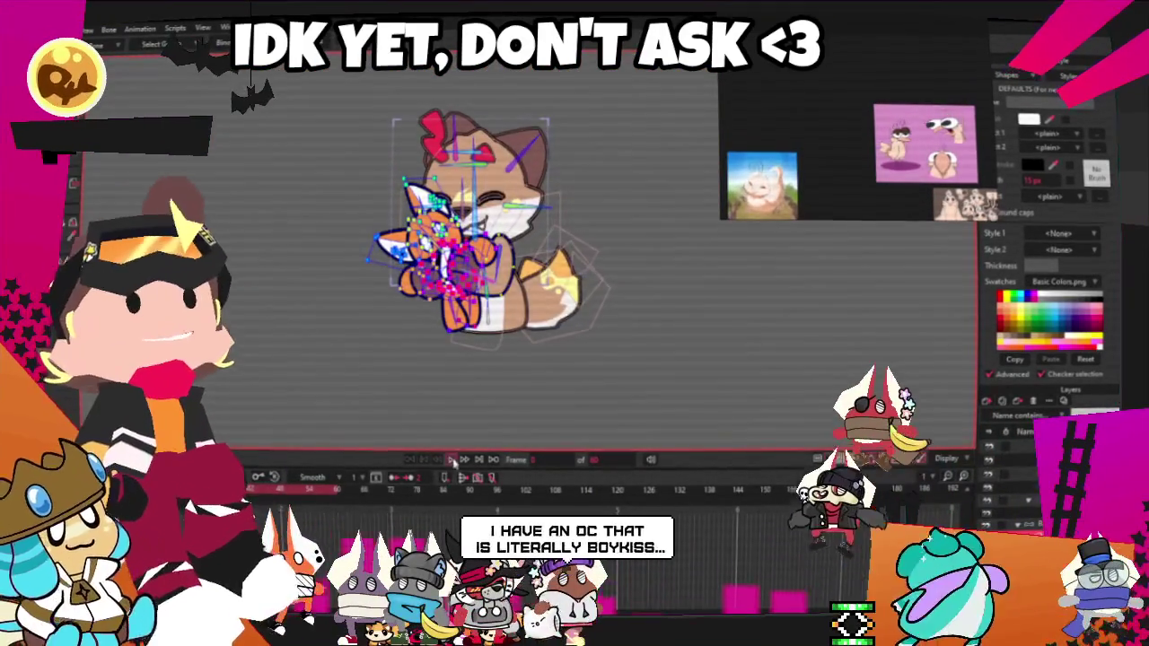
- Play the hug animation through to its closer camera shot
scroll(484, 207, up, 3)
scroll(484, 206, up, 1)
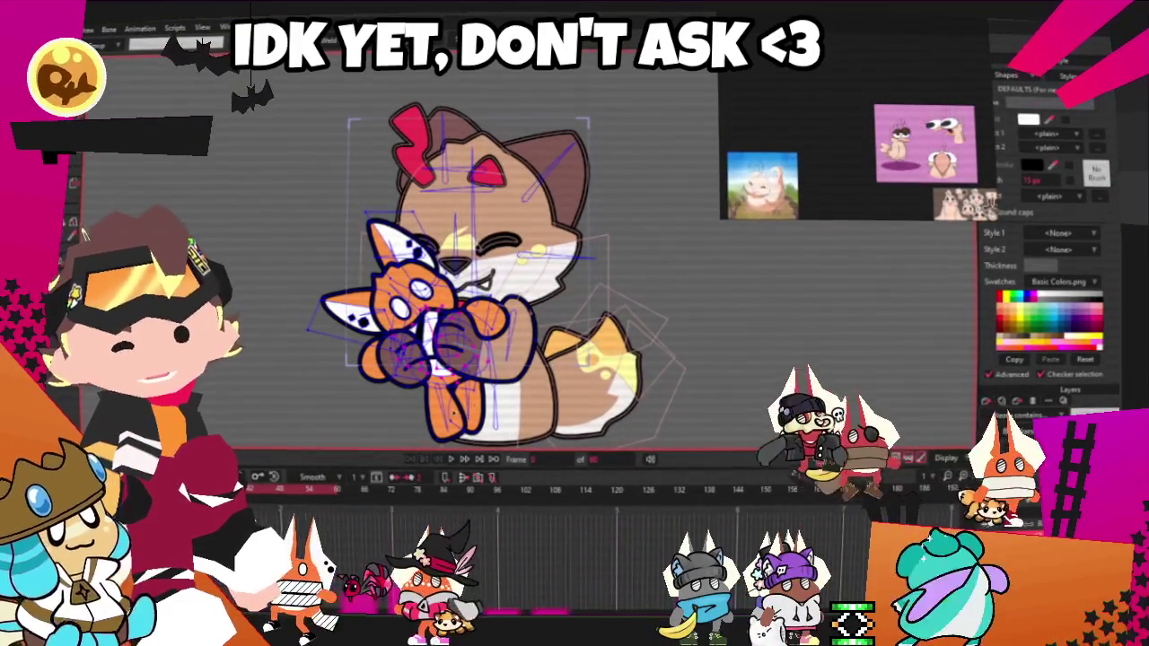
click(452, 459)
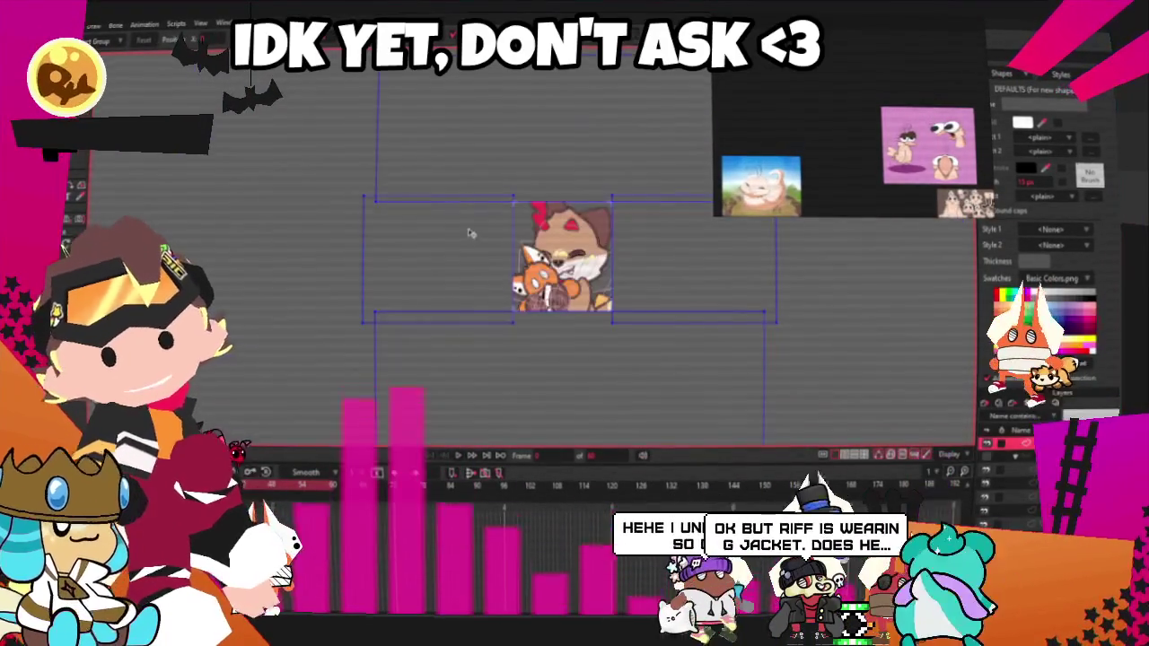
scroll(602, 237, up, 2)
drag(371, 143, 734, 392)
scroll(617, 355, up, 2)
scroll(614, 370, up, 2)
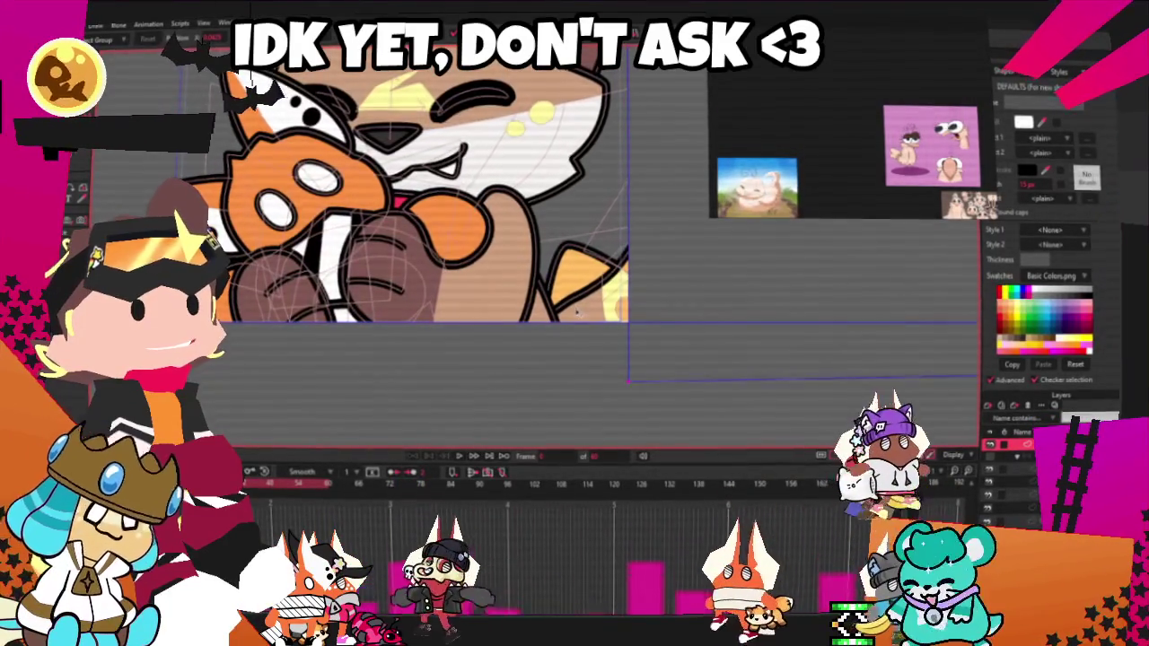
scroll(572, 328, down, 1)
scroll(570, 334, down, 2)
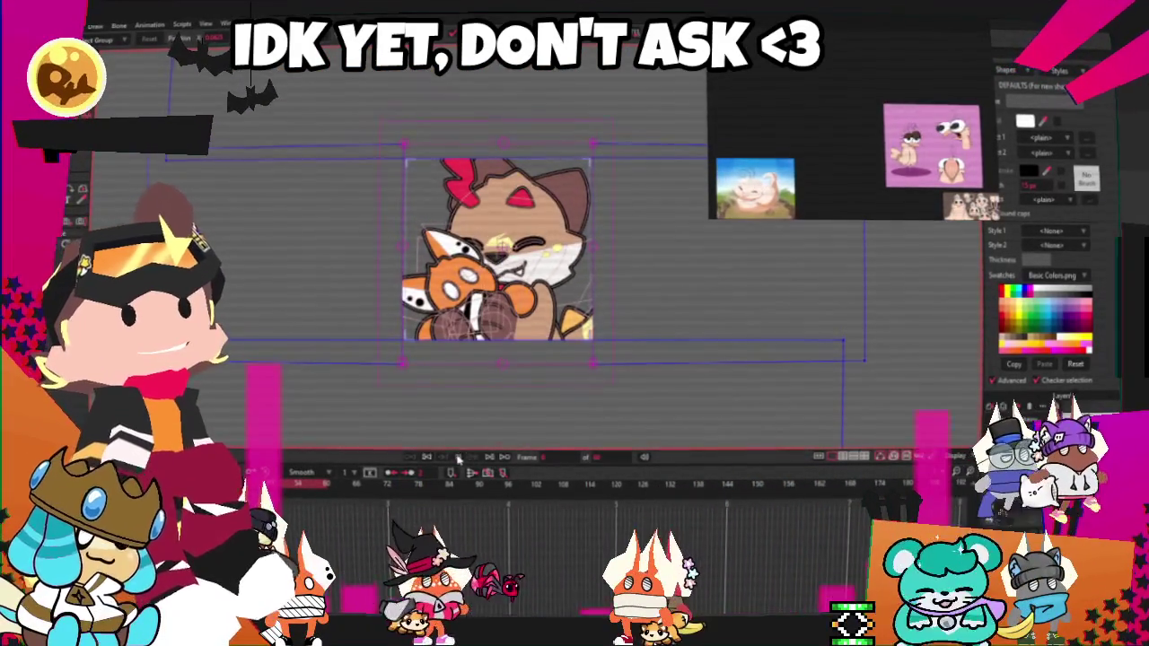
click(458, 458)
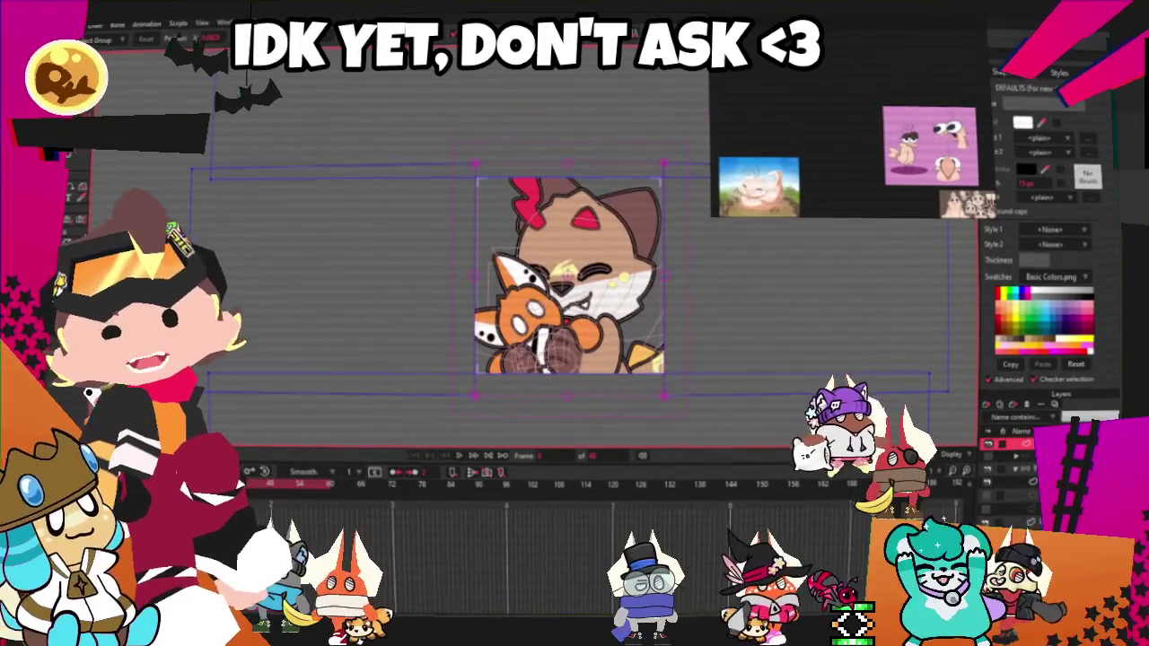
- Preview the animation, then import the rigged brown teddy bear to replace the orange plush
key(alt+f)
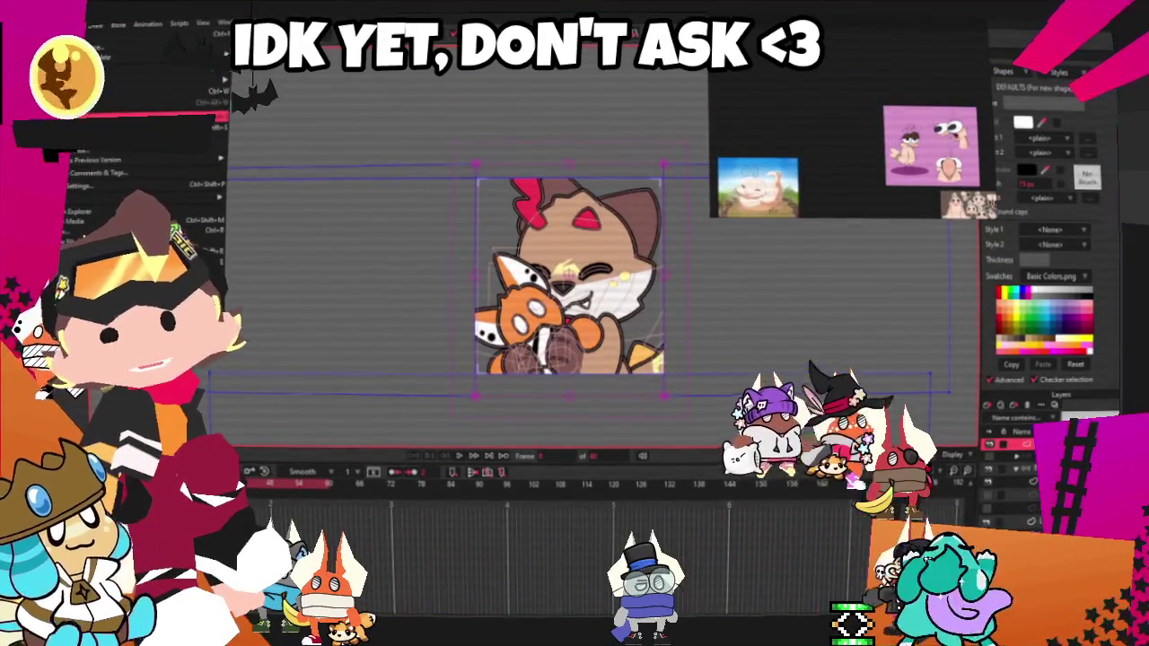
key(Escape)
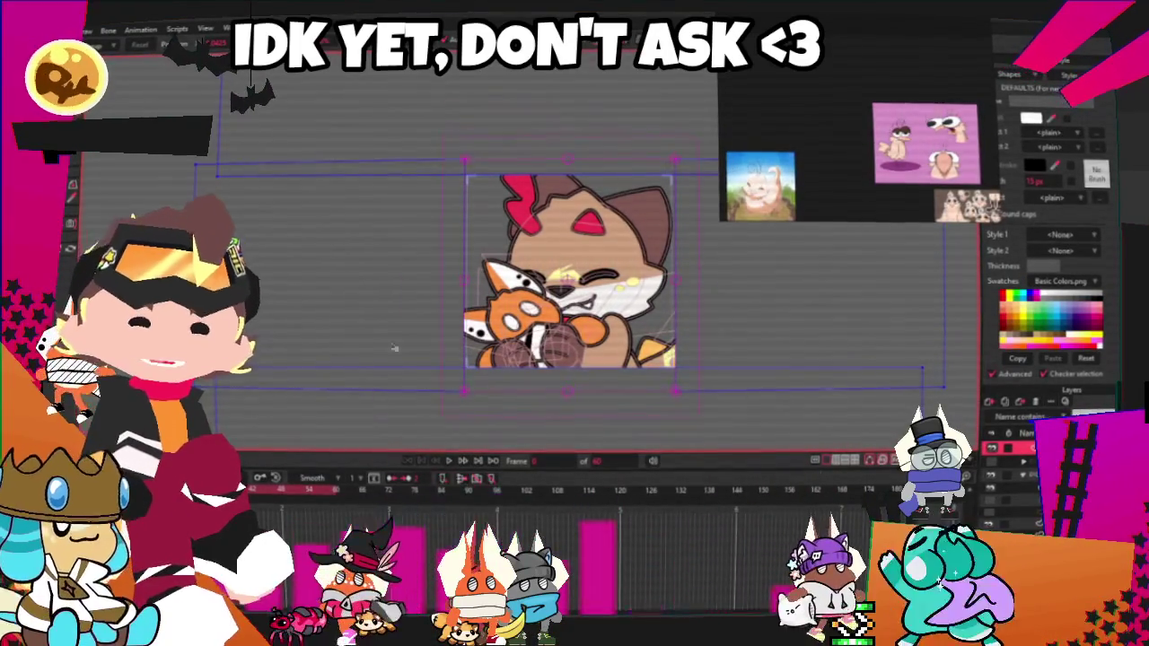
click(460, 460)
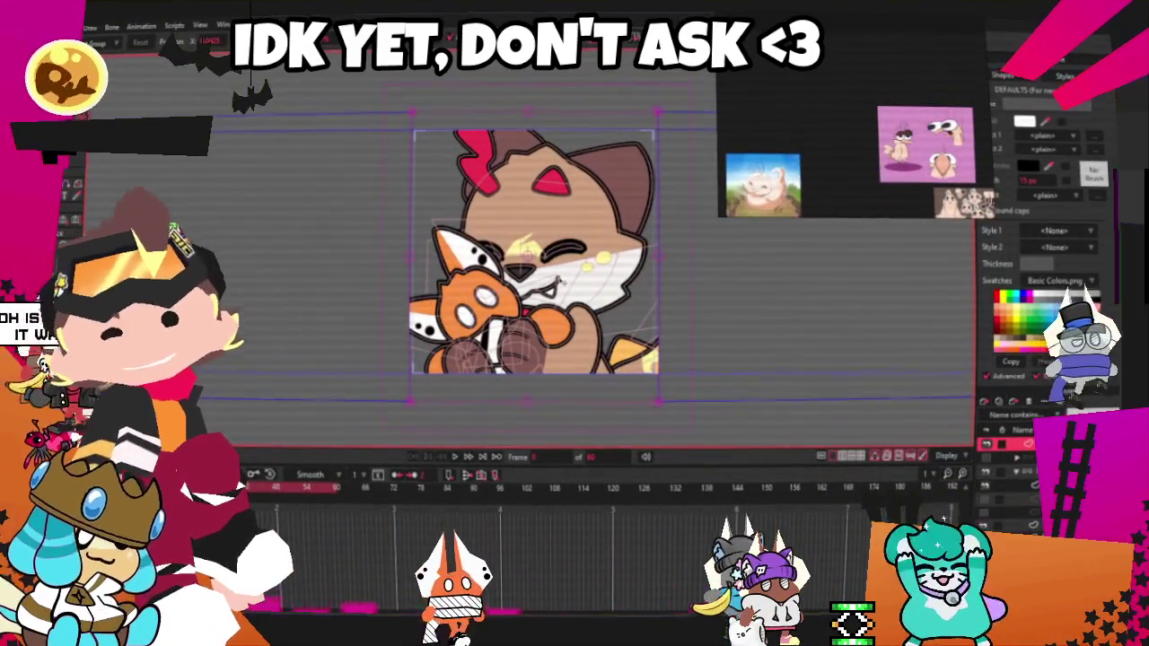
scroll(626, 175, down, 1)
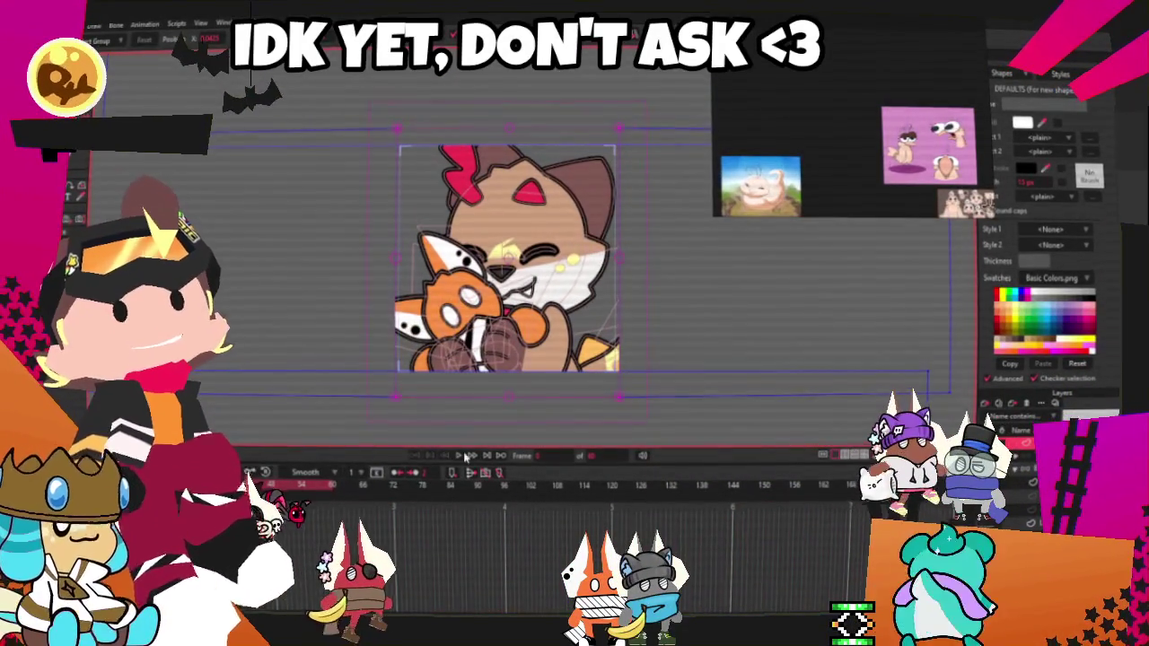
click(431, 455)
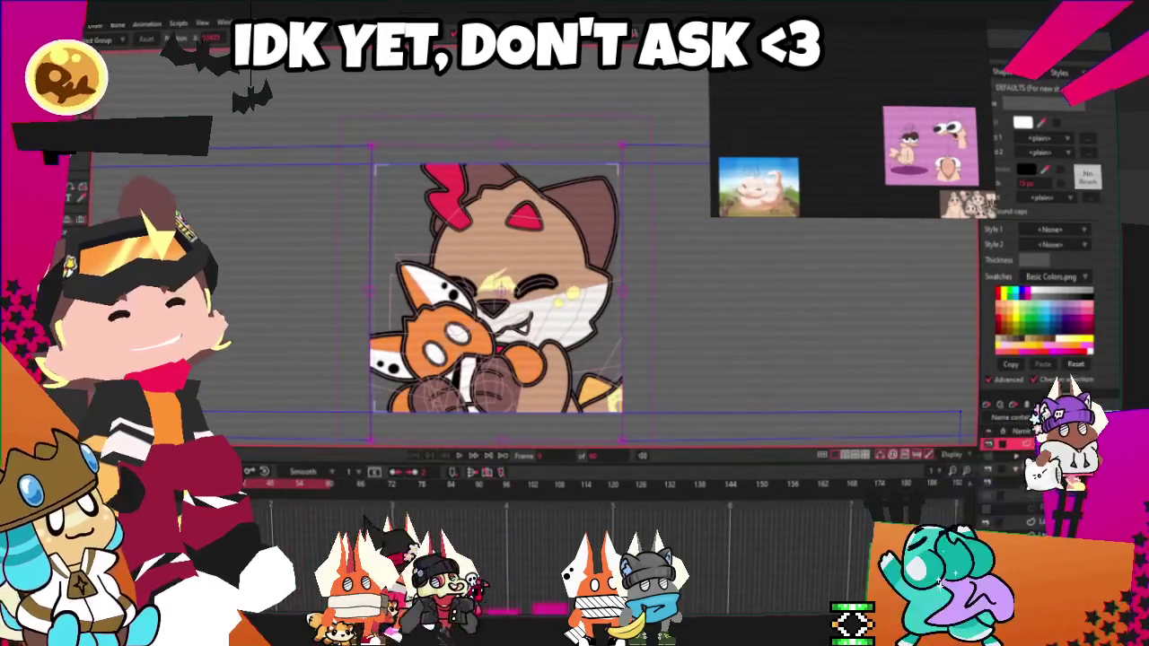
click(70, 24)
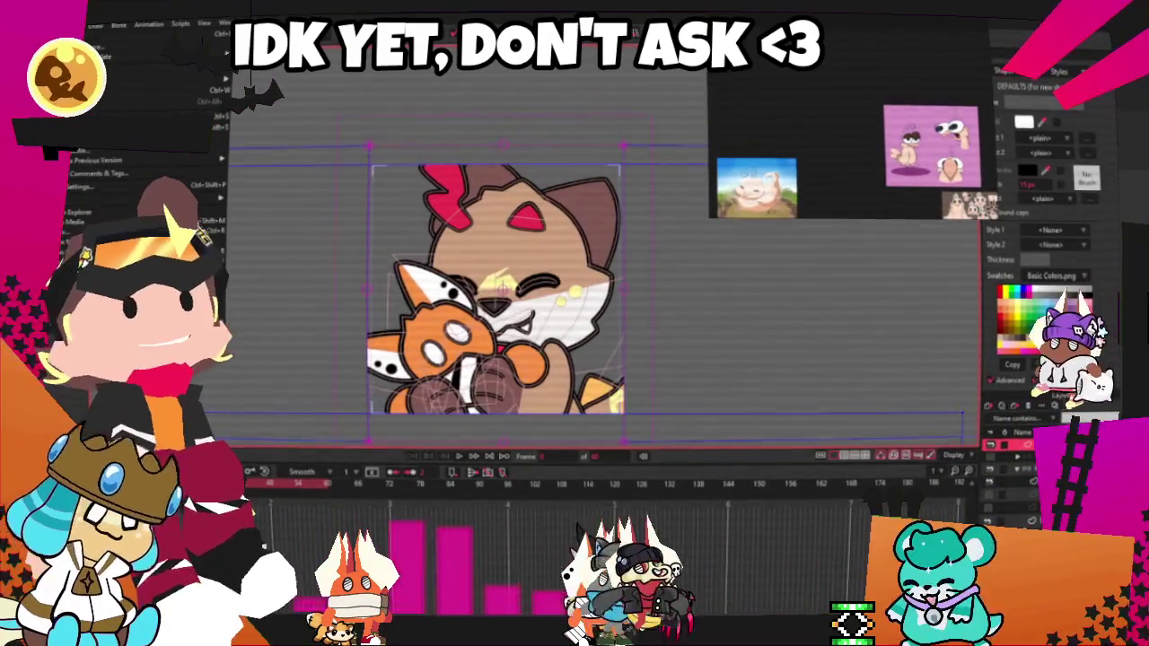
click(1023, 470)
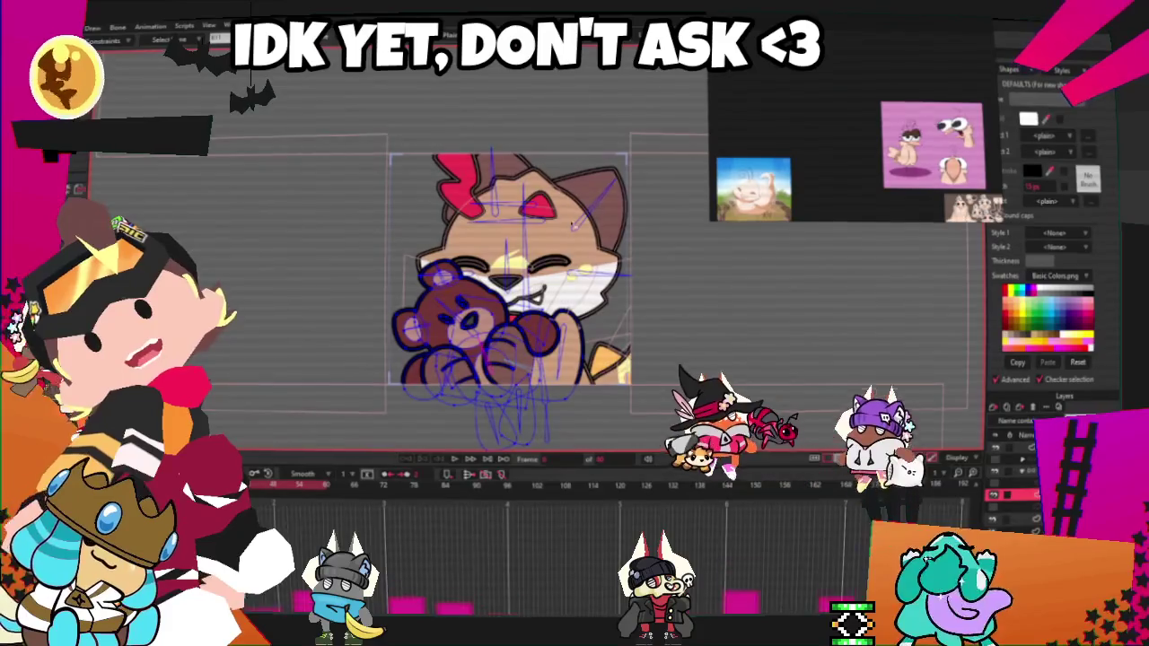
- Open Export Animation with Ctrl+R, using the Animated GIF preset
scroll(548, 314, up, 2)
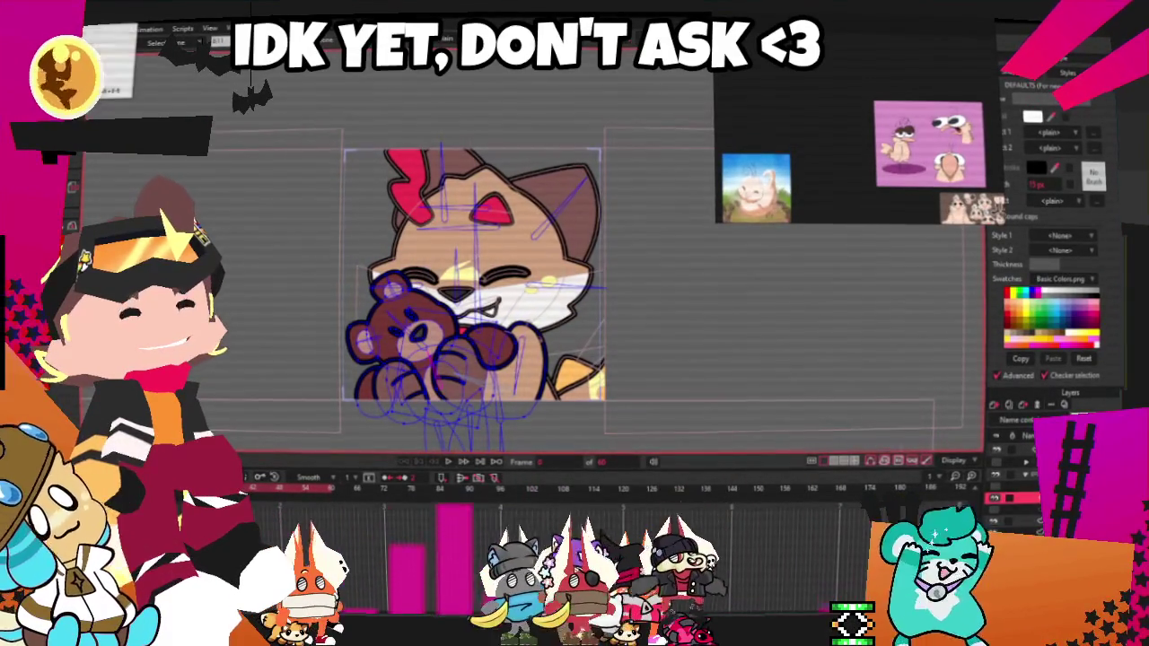
key(alt+f)
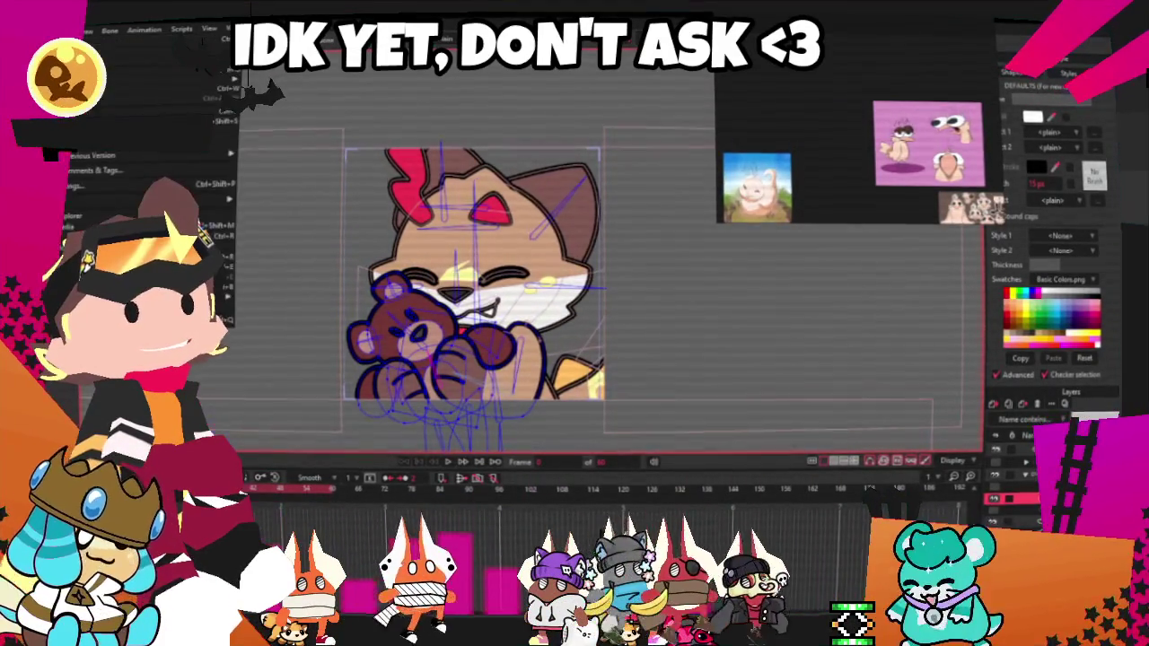
key(Escape)
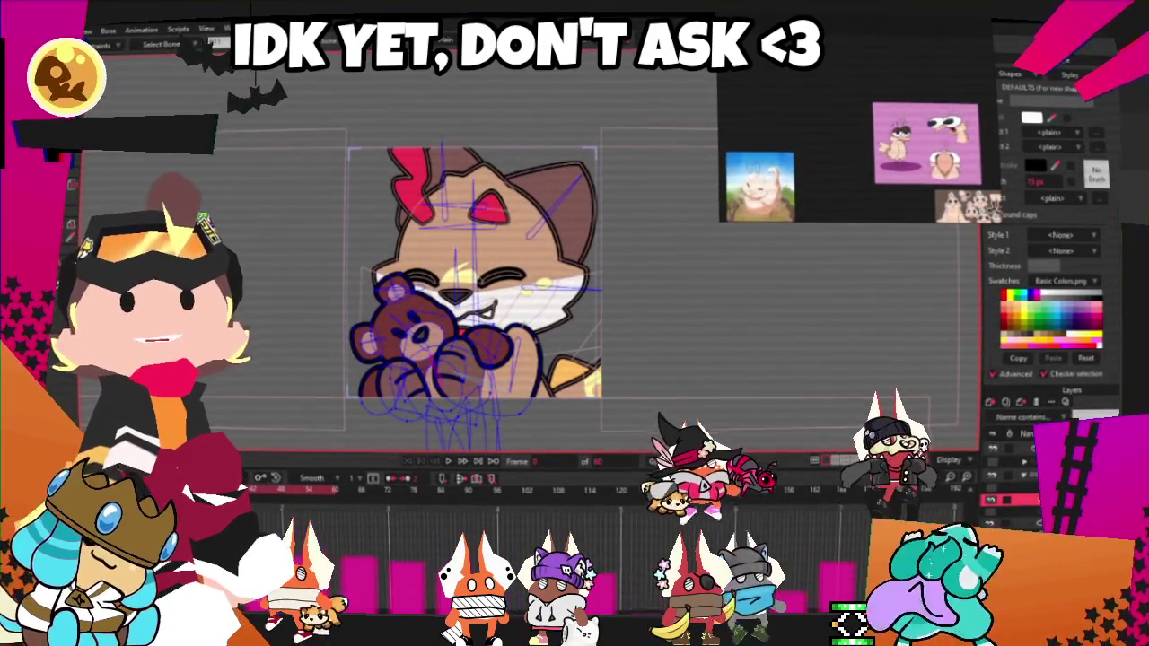
key(alt+f)
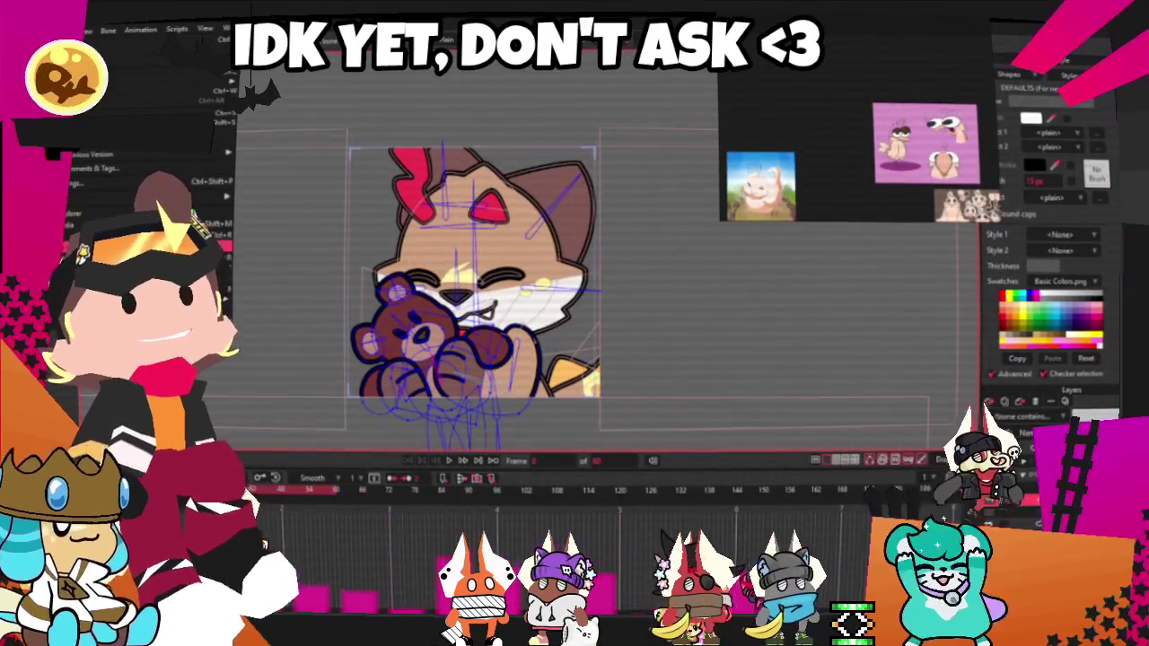
key(ctrl+r)
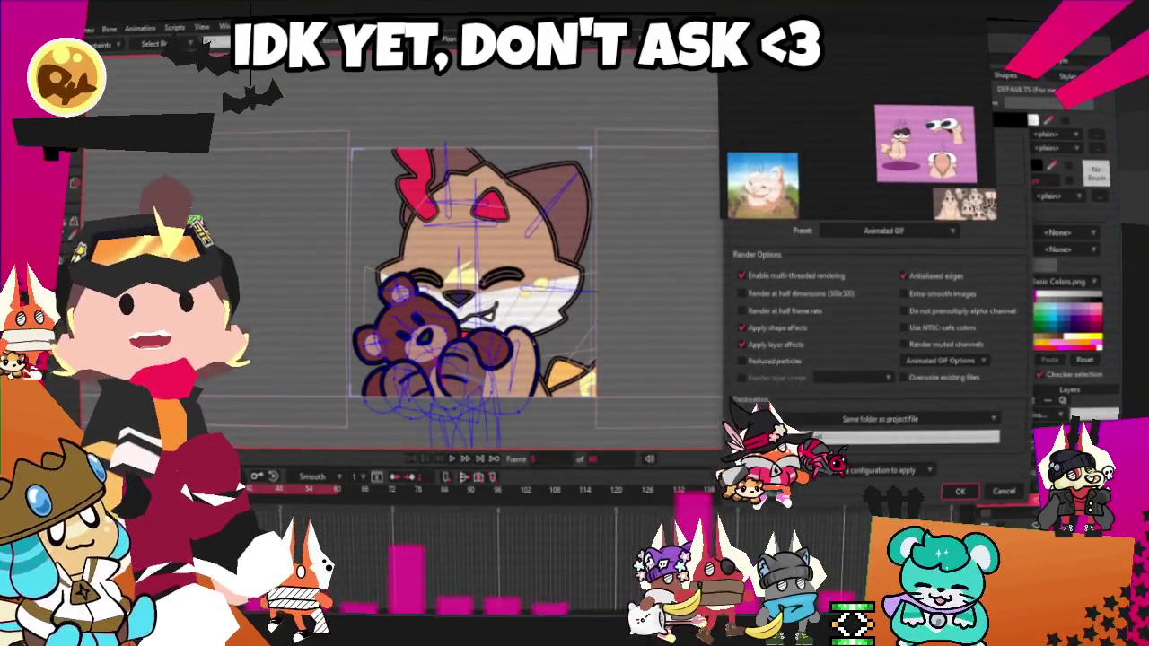
- Set the GIF export destination to the YCH_Plushie folder inside 2025
click(884, 419)
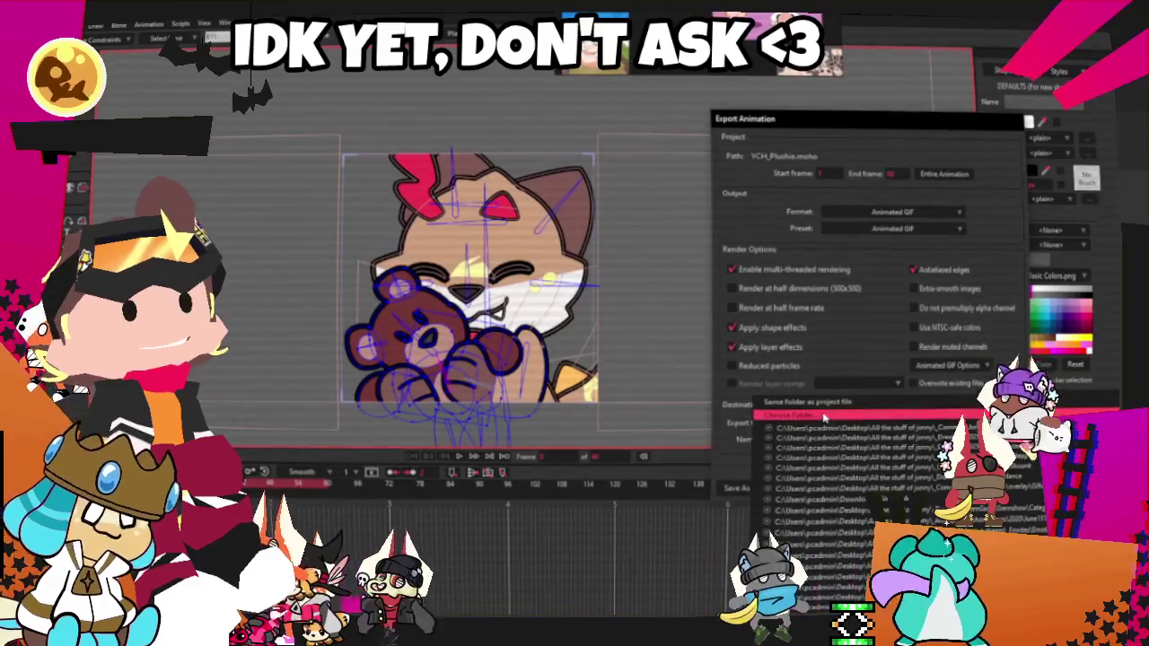
click(871, 592)
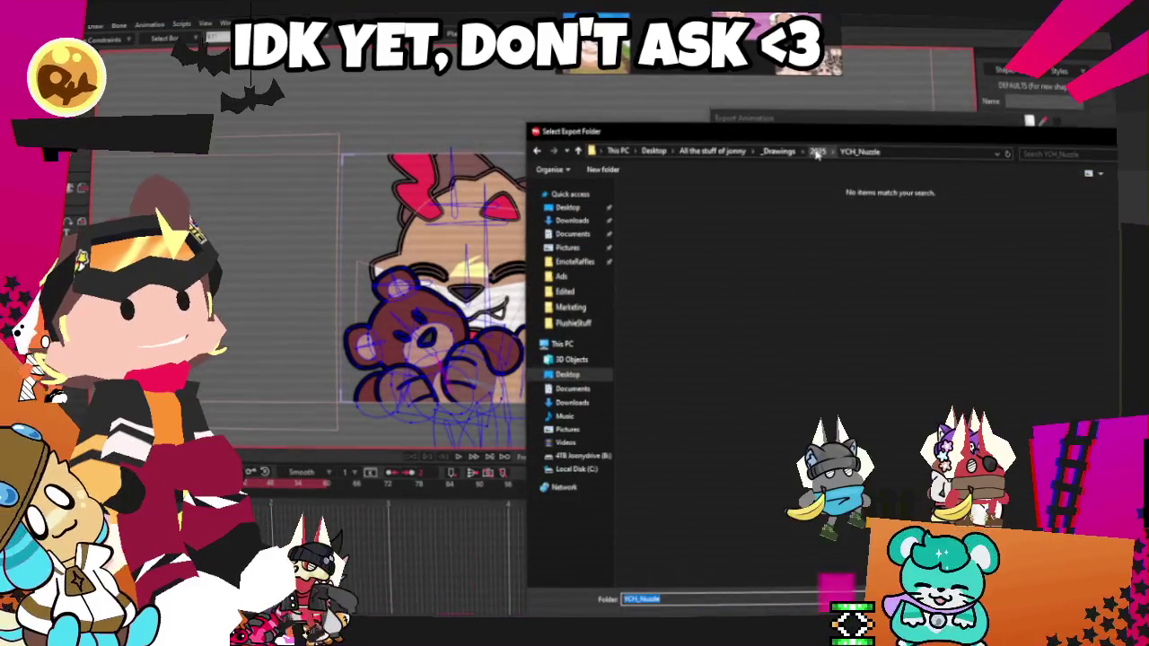
click(816, 152)
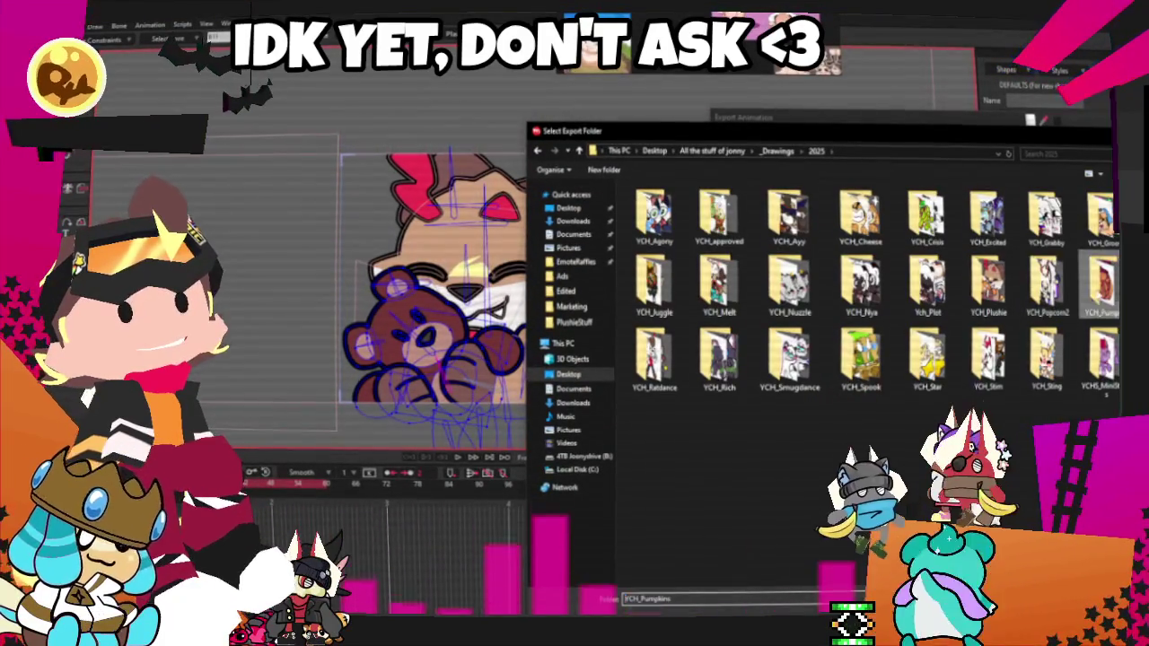
double_click(987, 282)
key(Return)
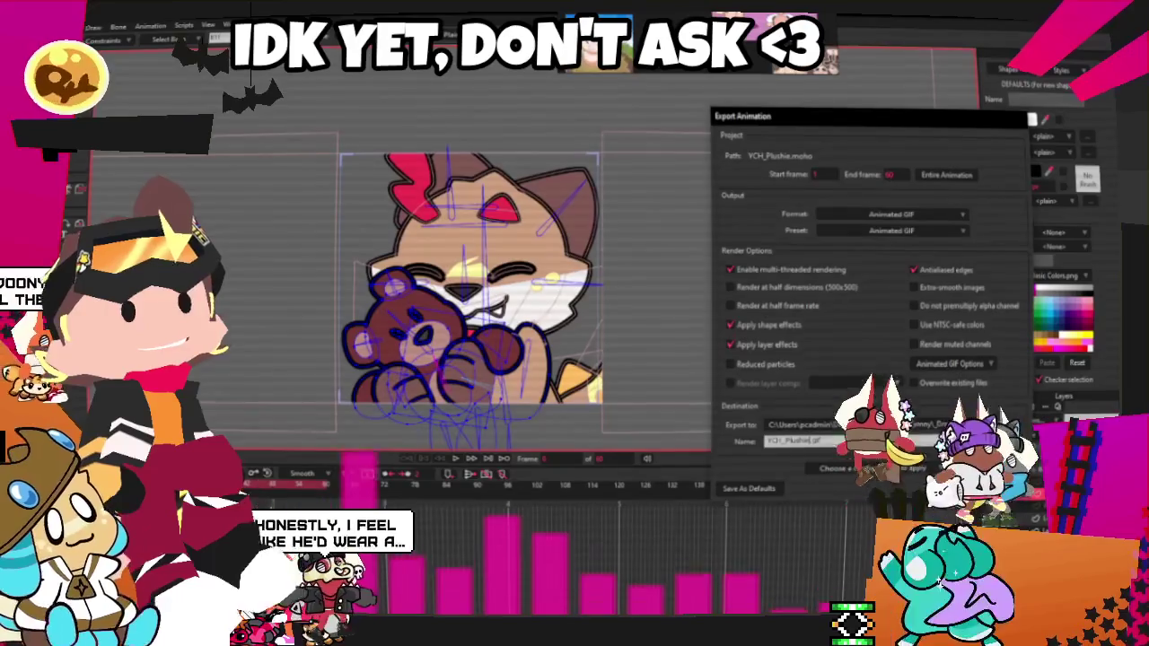
- Shorten the output file name to Plushie_.gif and confirm the GIF export
key(BackSpace)
key(BackSpace)
key(BackSpace)
text(ush)
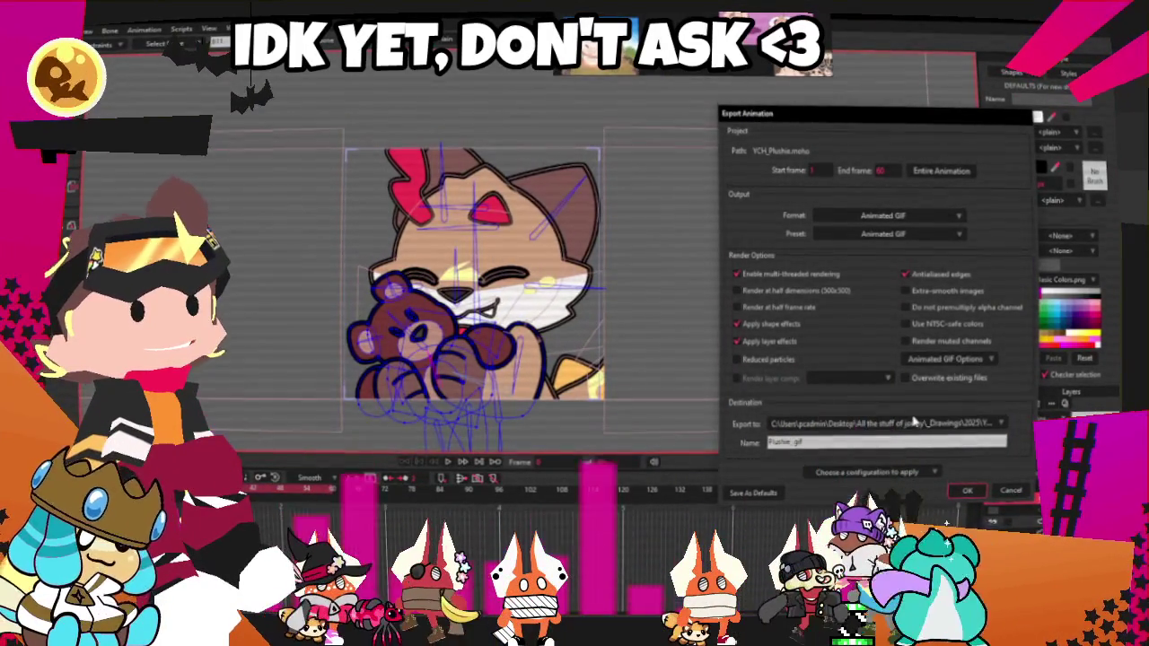
click(966, 494)
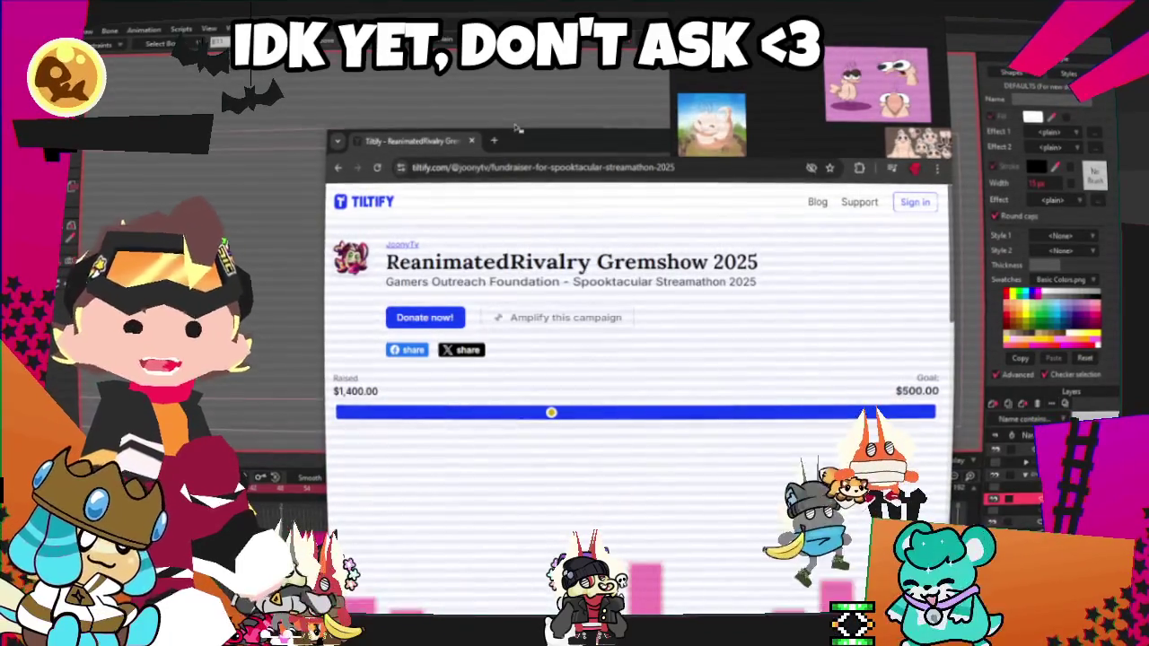
click(471, 140)
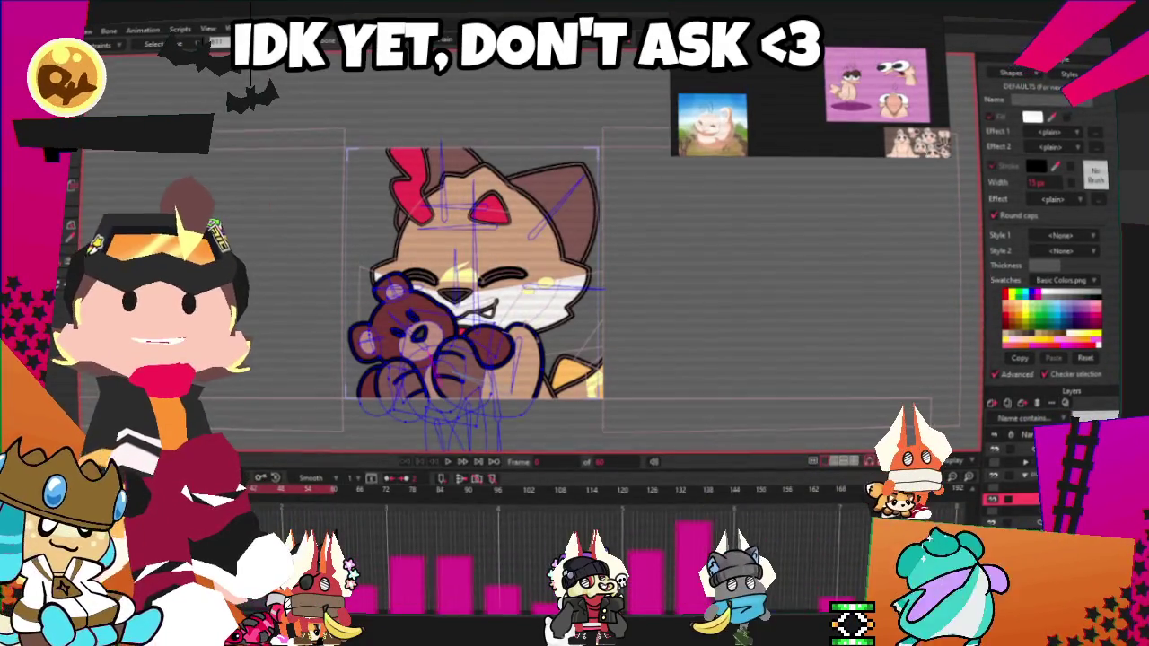